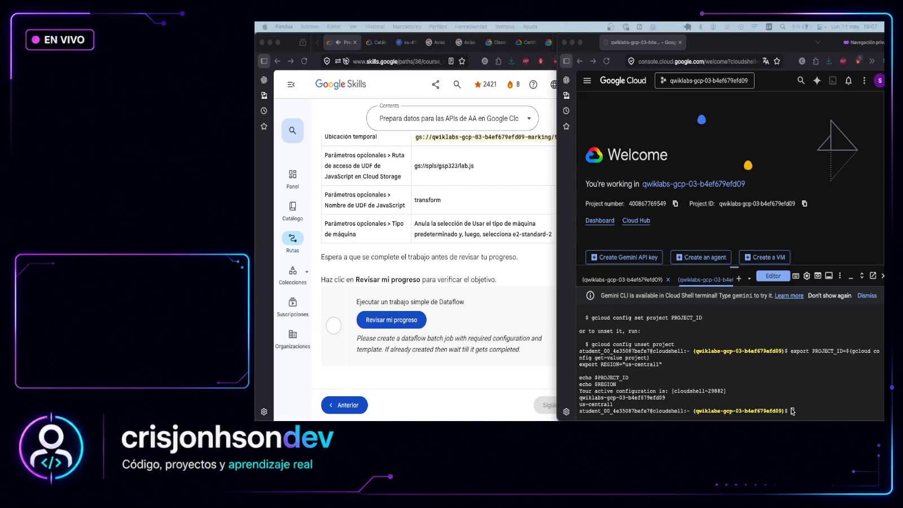
Export the Dataflow job's ID into DATAFLOW_JOB_ID in Cloud Shell
left_click(805, 414)
type("export DATAFLOW_JOB_ID=$(gcloud dataflow jobs list \\   --region=$REGION \\   --filter=\"name=dataflow-gcs-to-bq-job\" \\   --format=\"value(id)\" \\   --limit=1)  echo $DATAFLOW_JOB_ID")
key("Return")
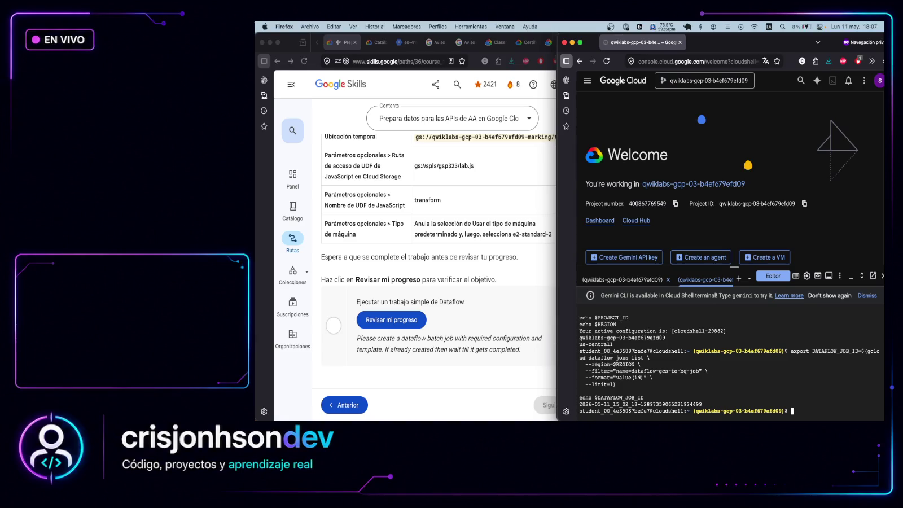
key("super+Tab")
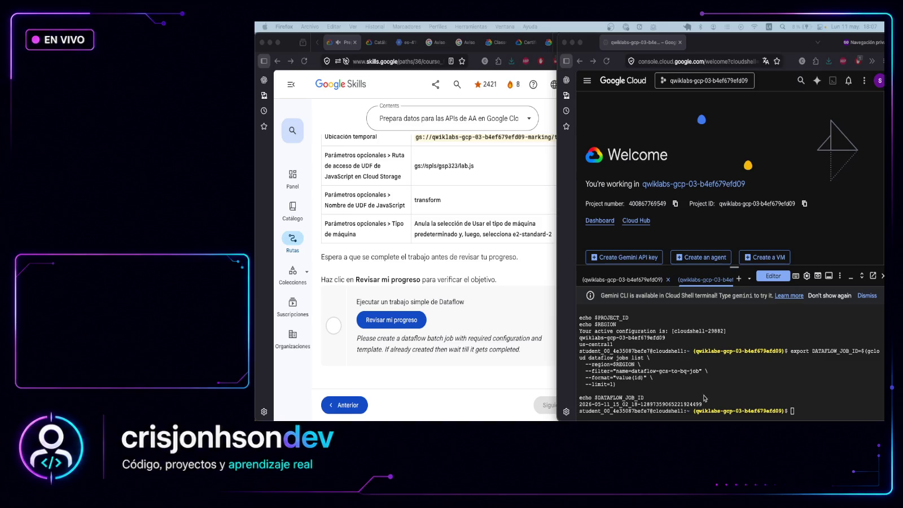
Confirm the job state reads JOB_STATE_DONE and get the Dataflow task marked completed (25/100)
left_click(844, 411)
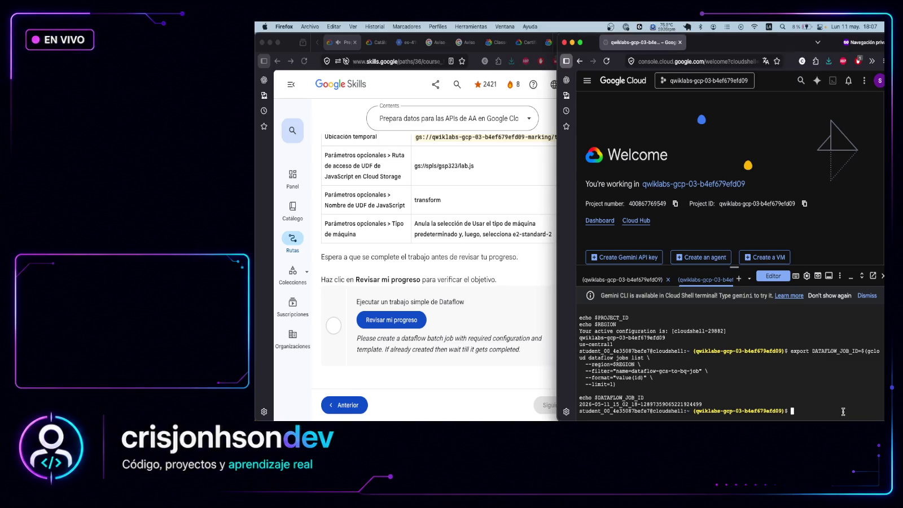
type("gcloud dataflow jobs describe $DATAFLOW_JOB_ID \\   --region=$REGION \\   --format=\"value(currentState)\"")
key("Return")
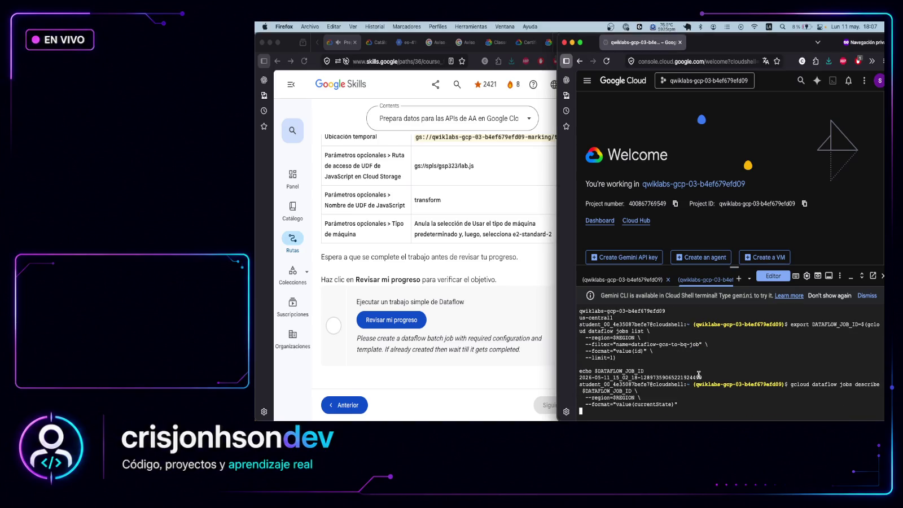
left_click(437, 310)
left_click(419, 320)
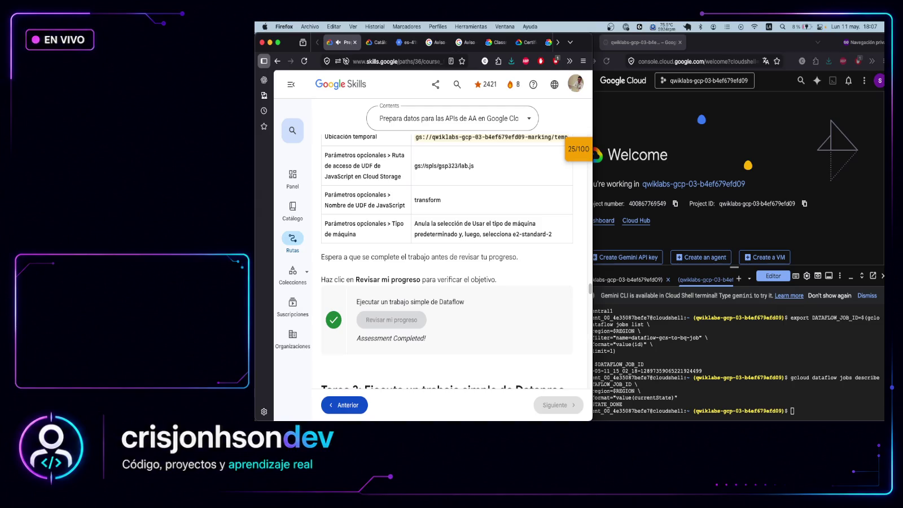
Query the job's severity>=ERROR logs with gcloud logging read, showing 'Failure getting users, quitting'
left_click(816, 410)
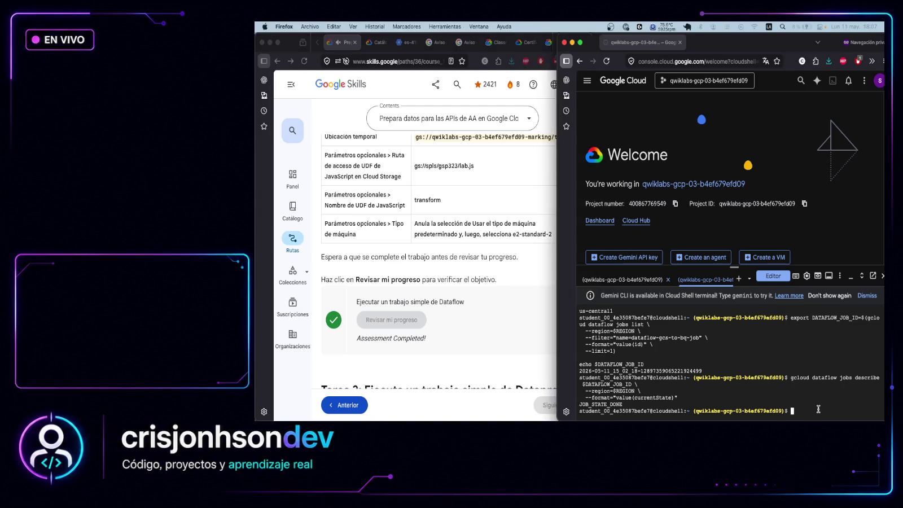
type("gcloud logging read \\ \"(resource.type=\\\"dataflow_step\\\" OR resource.type=\\\"dataflow_job\\\") AND resource.labels.job_id=\\\"${DATAFLOW_JOB_ID}\\\" AND severity>=ERROR\" \\ --project=\"${PROJECT_ID}\" \\ --limit=20 \\ --format=\"table(timestamp,severity,textPayload,jsonPayload.message)\"")
key("Return")
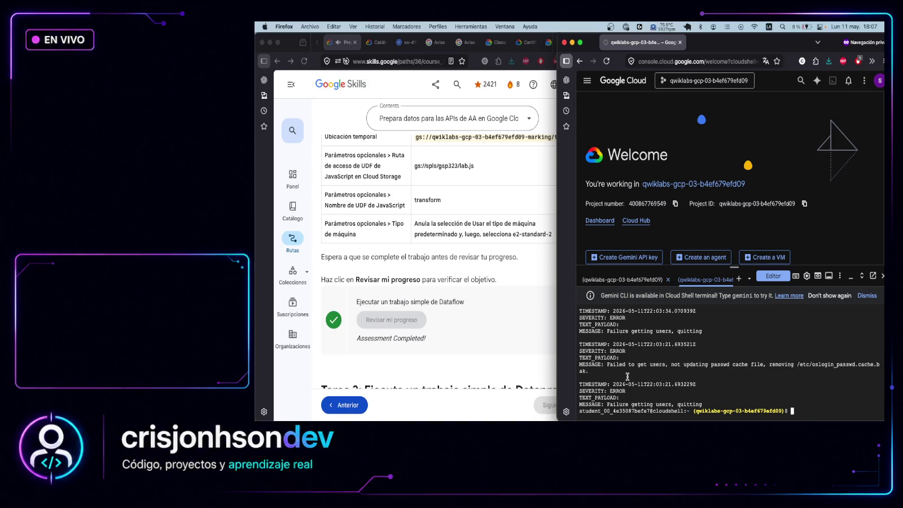
Scroll back over the earlier Dataflow command output, then down toward the Task 2 Dataproc instructions
scroll(627, 377, "up", 1)
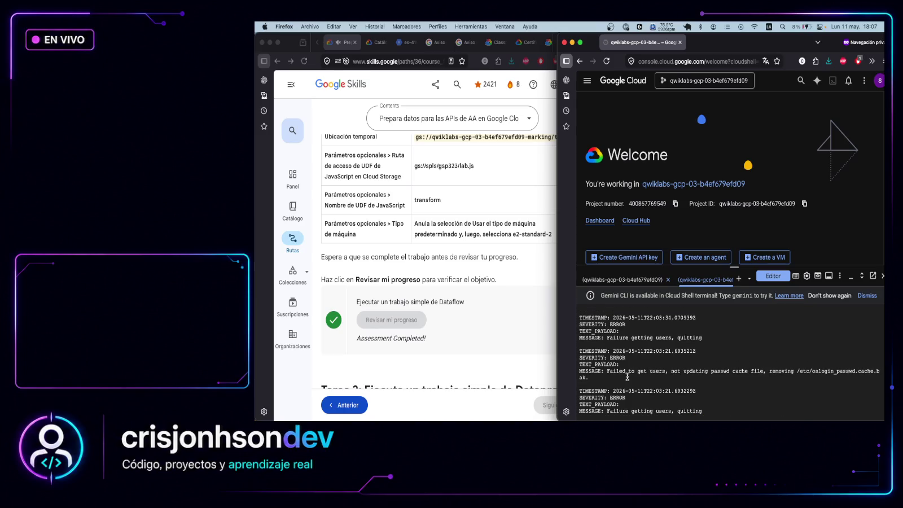
scroll(628, 377, "up", 5)
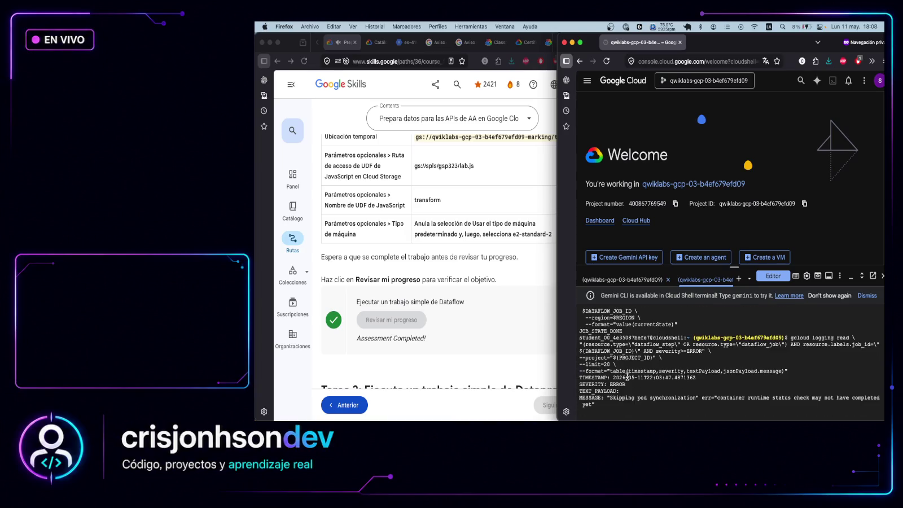
scroll(628, 377, "up", 5)
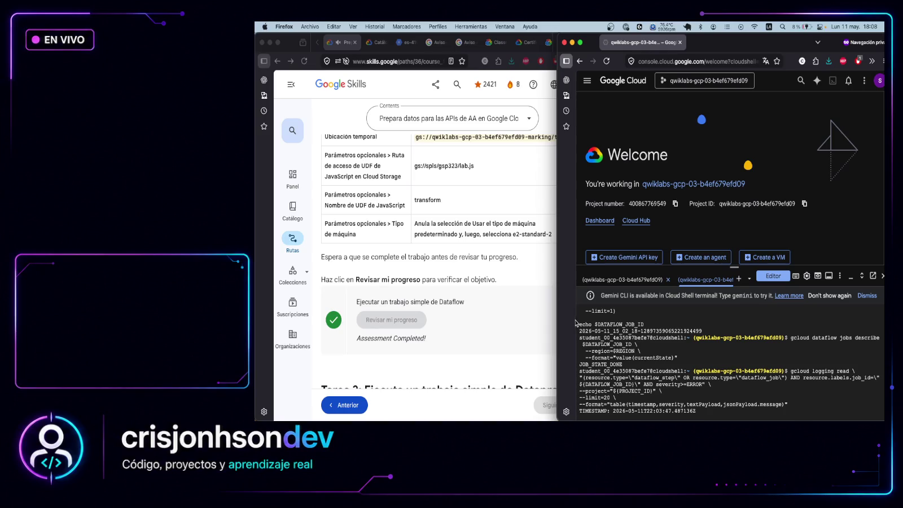
scroll(461, 282, "down", 5)
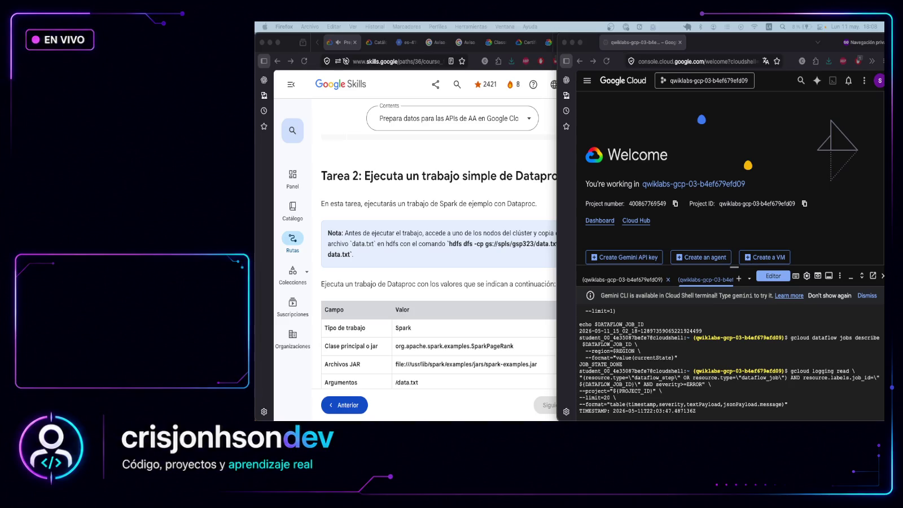
Review Task 2's Dataproc values: Spark, SparkPageRank class, /data.txt argument, us-central1 region, E2 machines
scroll(442, 303, "down", 2)
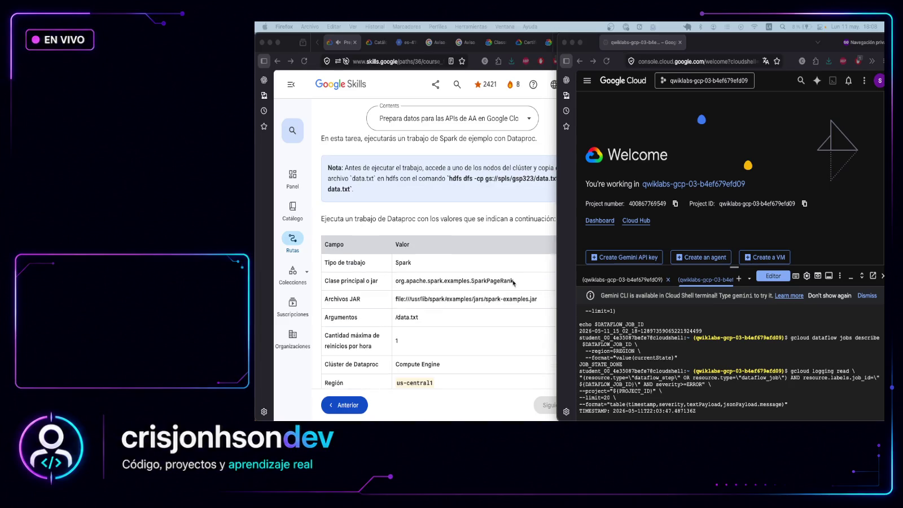
left_click(523, 262)
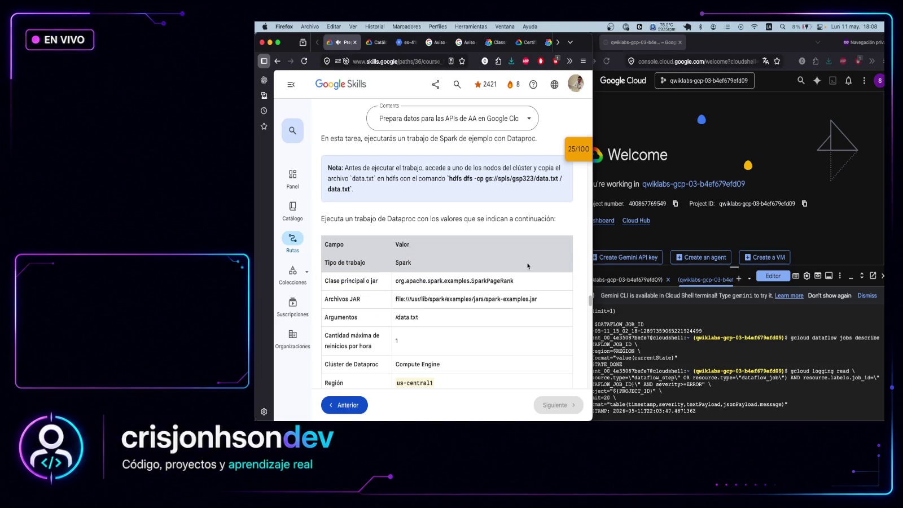
scroll(429, 185, "up", 2)
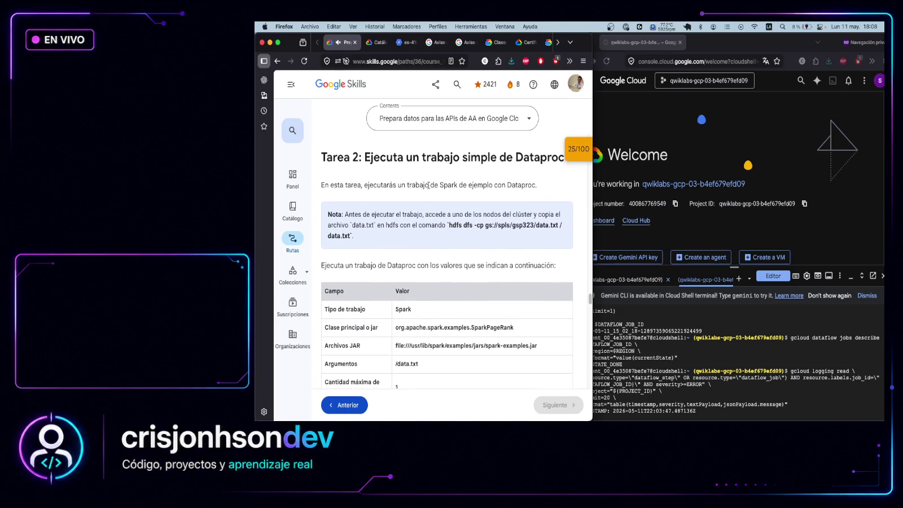
left_click_drag(396, 185, 553, 187)
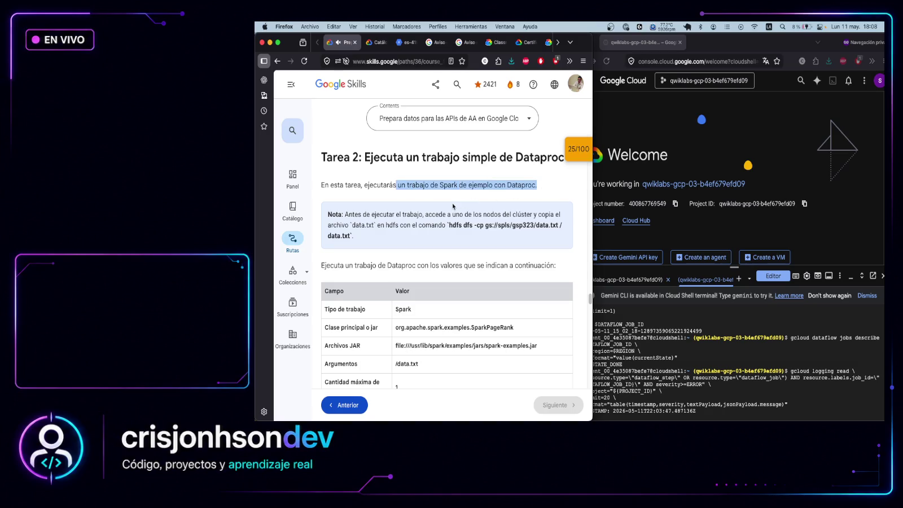
left_click_drag(442, 215, 541, 210)
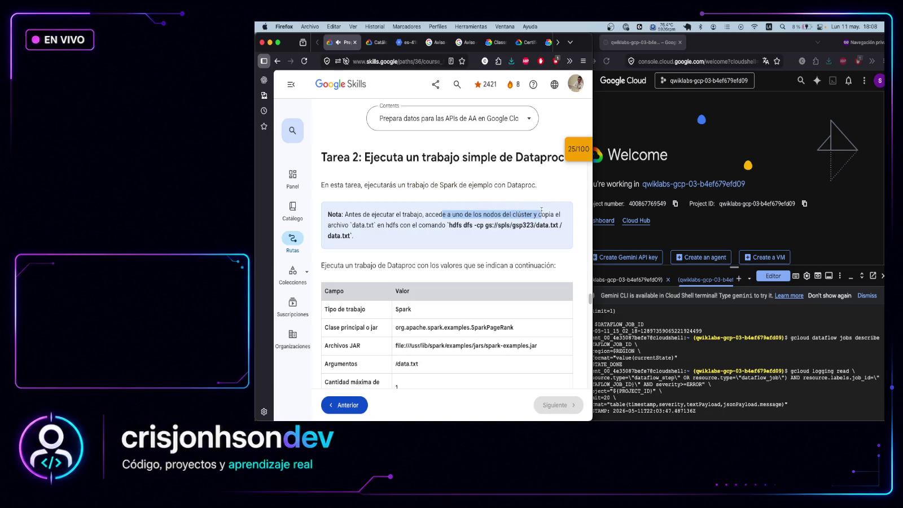
left_click(557, 214)
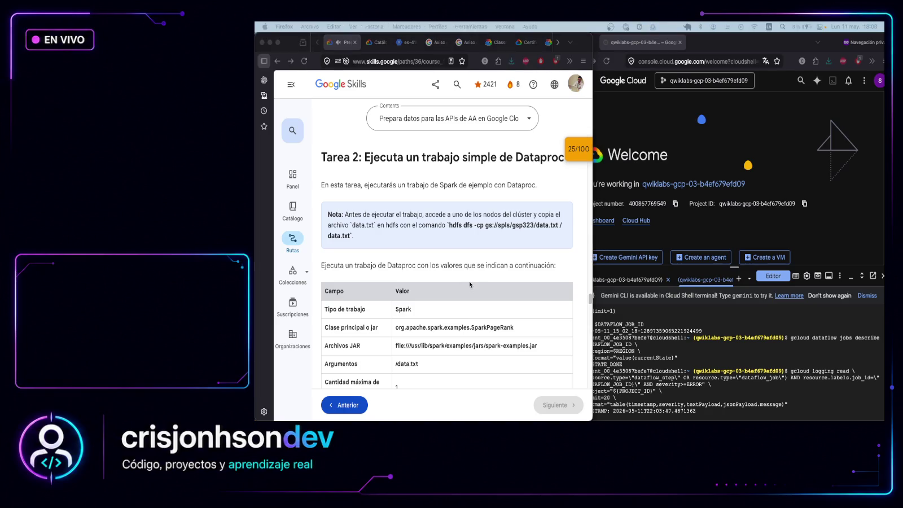
scroll(469, 285, "down", 2)
scroll(470, 284, "down", 1)
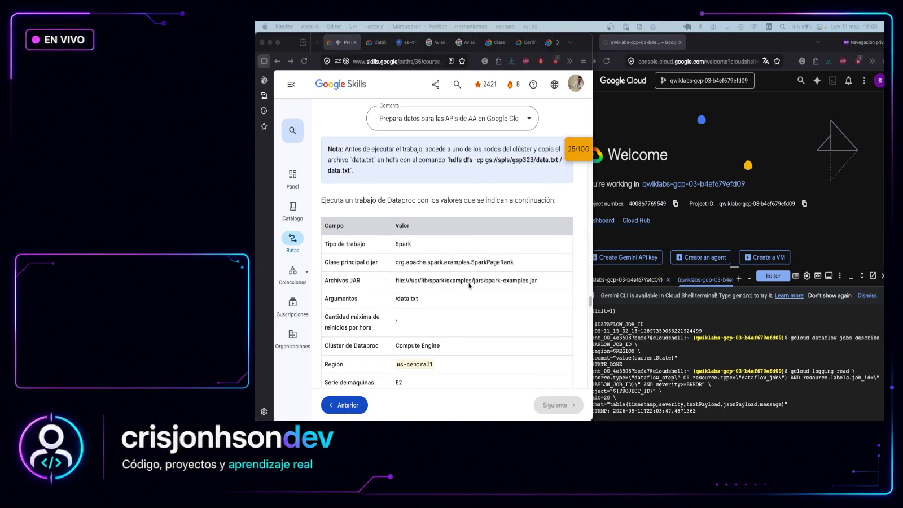
left_click(814, 418)
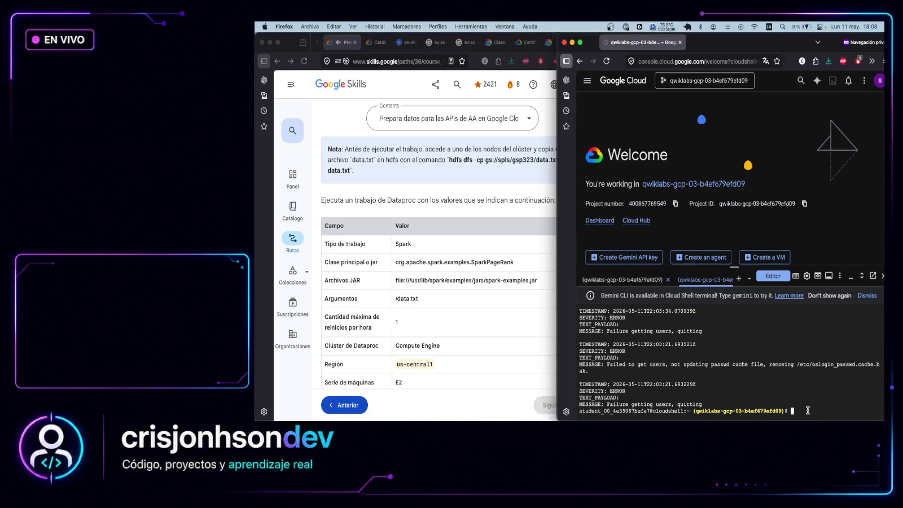
Run the example-cluster create command, which fails because the us-central1 default subnetwork isn't ready
left_click(632, 279)
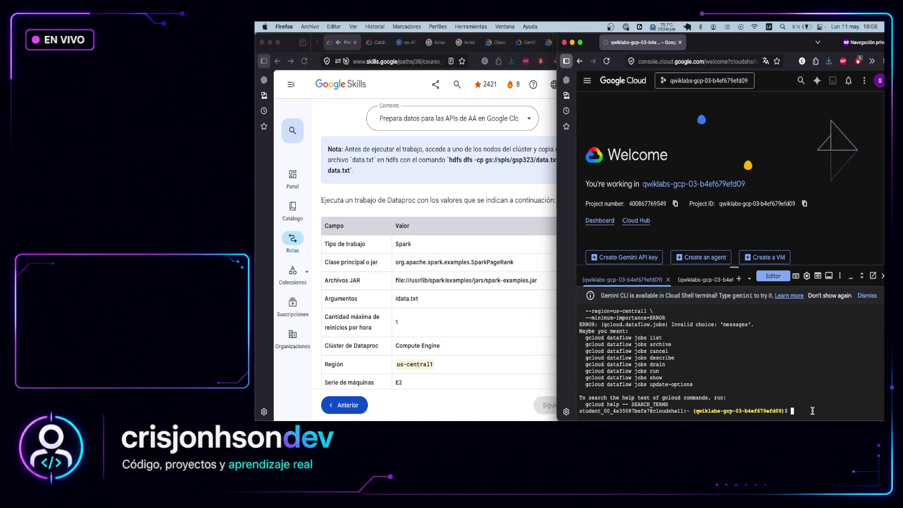
type("gcloud dataproc clusters create example-cluster \\   --region=us-central1 \\   --zone=us-central1-a \\   --master-machine-type=e2-standard-2 \\   --master-boot-disk-type=pd-balanced \\   --master-boot-disk-size=100GB \\   --worker-machine-type=e2-standard-2 \\   --worker-boot-disk-type=pd-balanced \\   --worker-boot-disk-size=100GB \\   --num-workers=2 \\   --image-version=2.2-debian12")
key("Return")
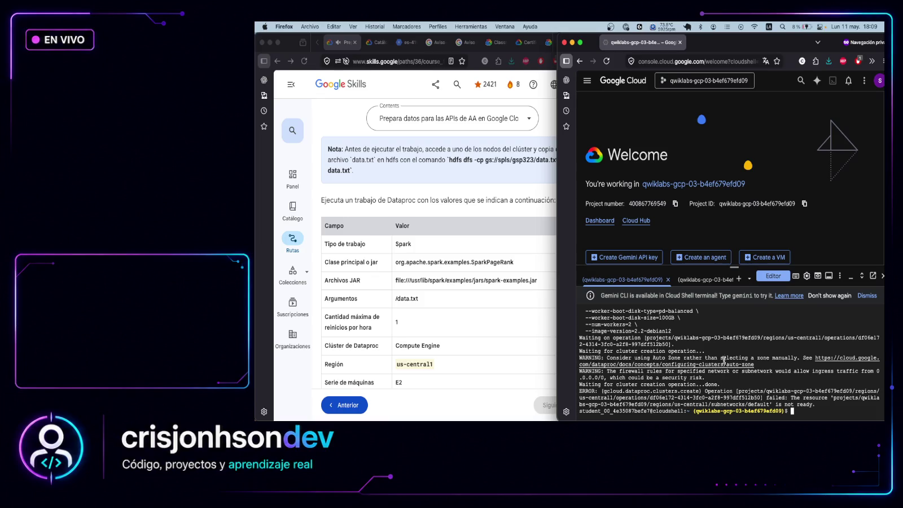
scroll(723, 353, "up", 2)
scroll(723, 353, "up", 3)
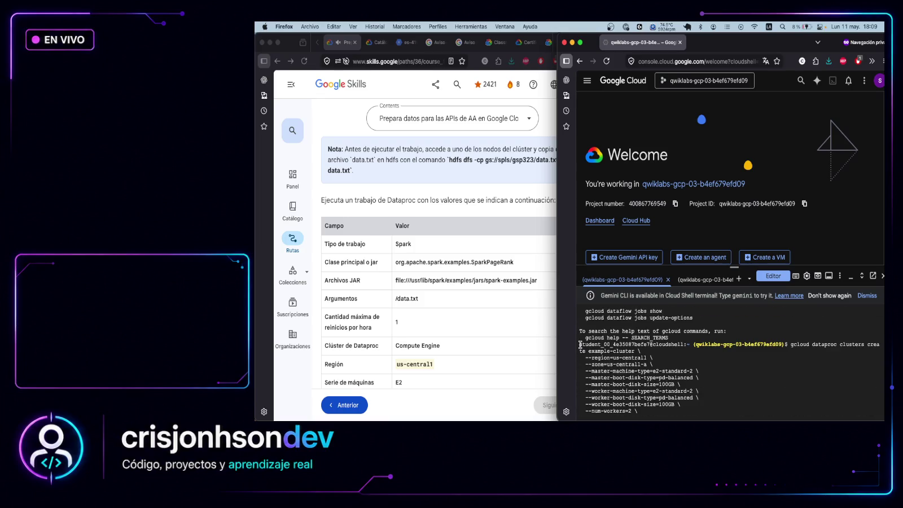
left_click_drag(580, 344, 695, 420)
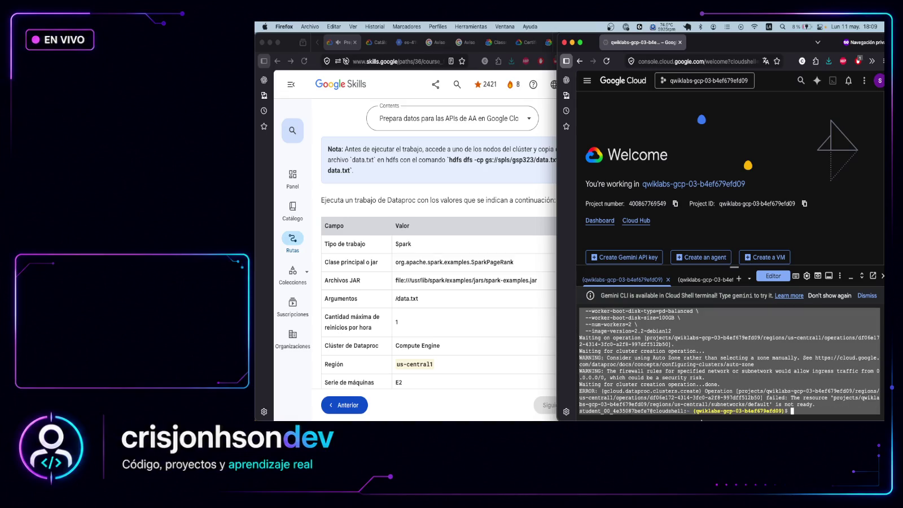
key("super+Tab")
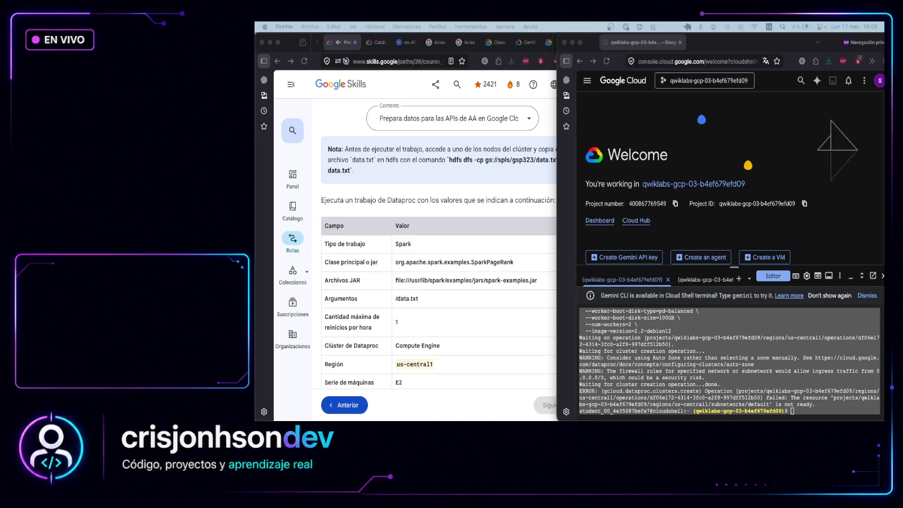
left_click(809, 412)
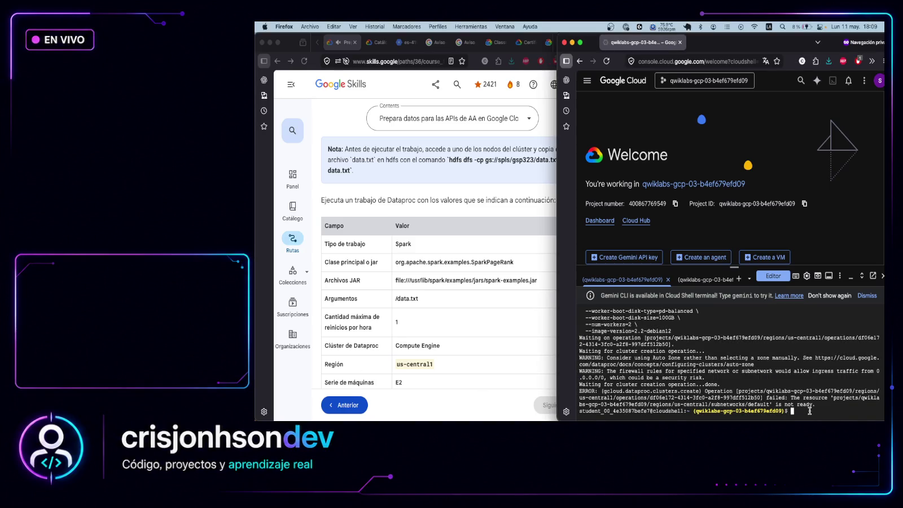
List the Dataproc clusters in us-central1 to see the errored example-cluster
type("gcloud dataproc clusters list --region=us-central1")
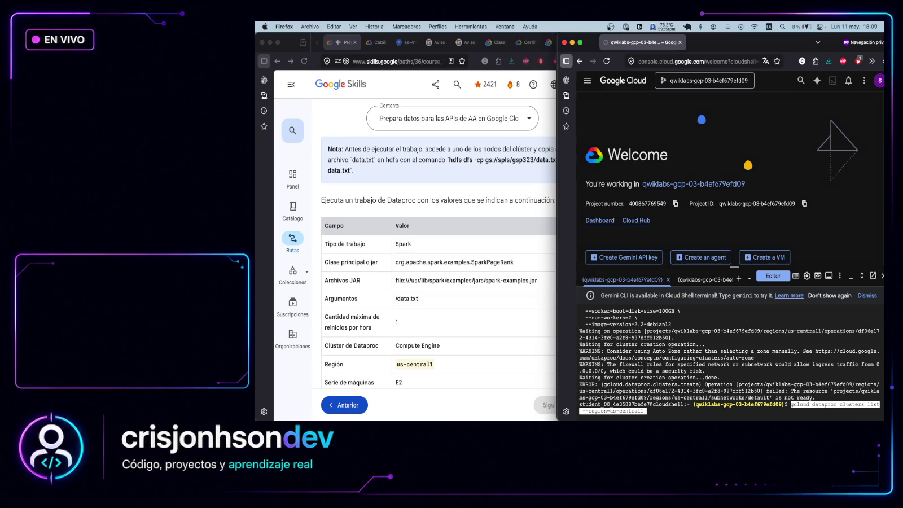
key("Return")
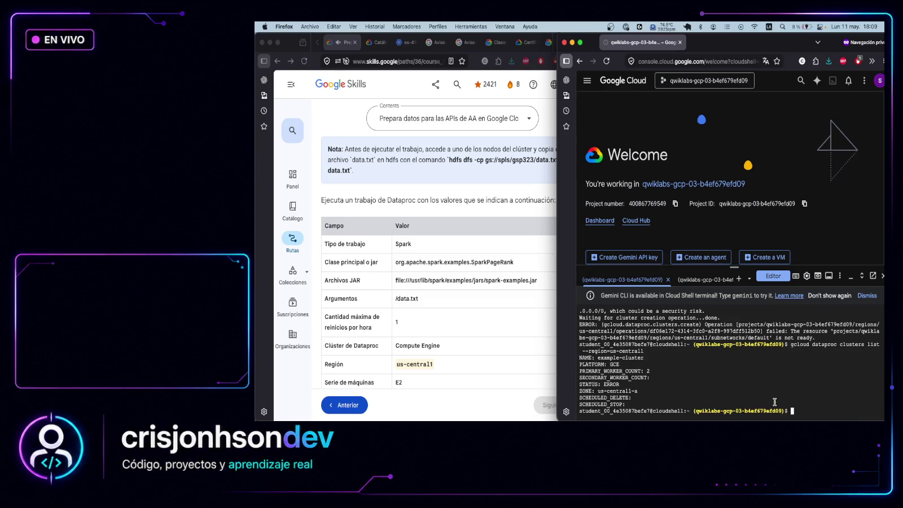
mouse_move(811, 411)
left_mouse_down()
mouse_move(724, 402)
mouse_move(725, 345)
left_mouse_up()
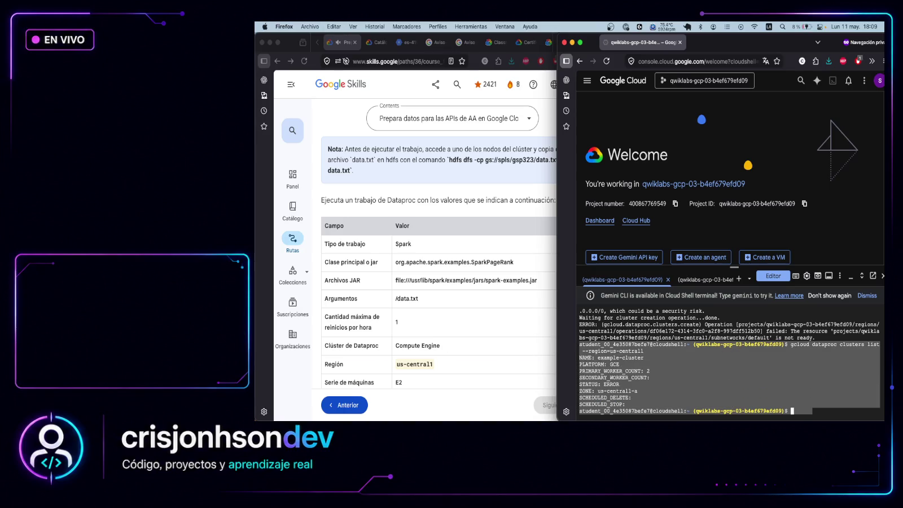
key("super+Tab")
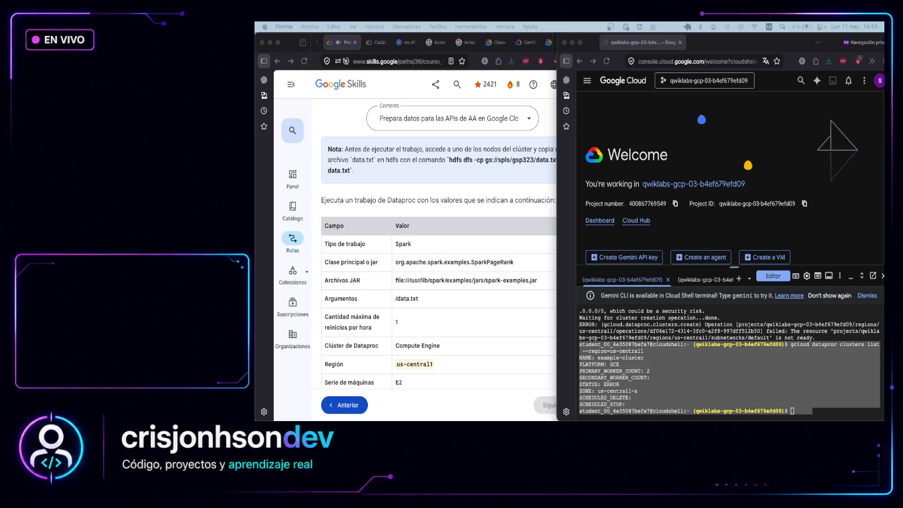
Delete example-cluster in us-central1 with --quiet
left_click(830, 418)
left_click(829, 413)
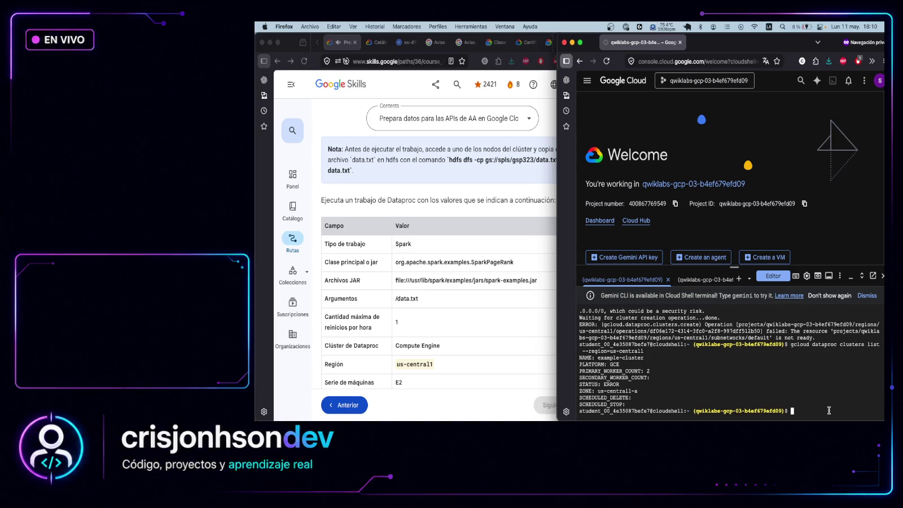
type("gcloud dataproc clusters delete example-cluster \\   --region=us-central1 \\   --quiet")
key("Return")
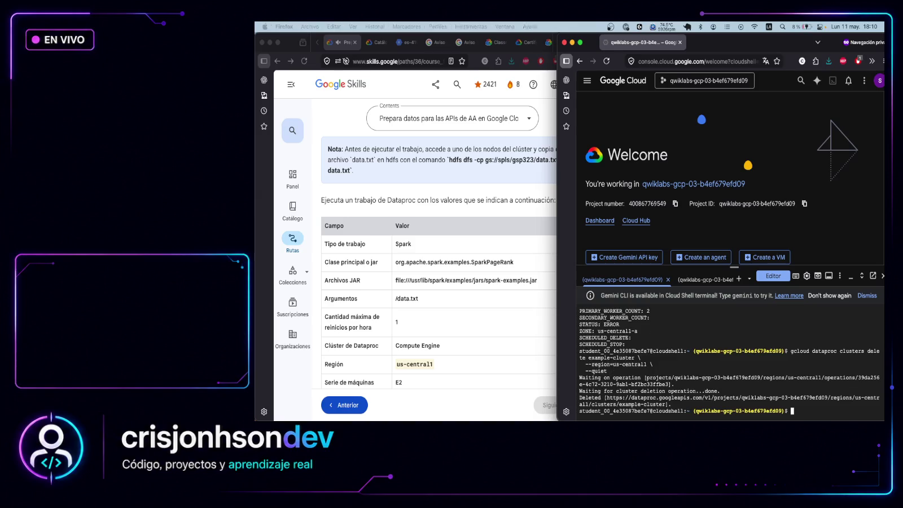
left_click(840, 413)
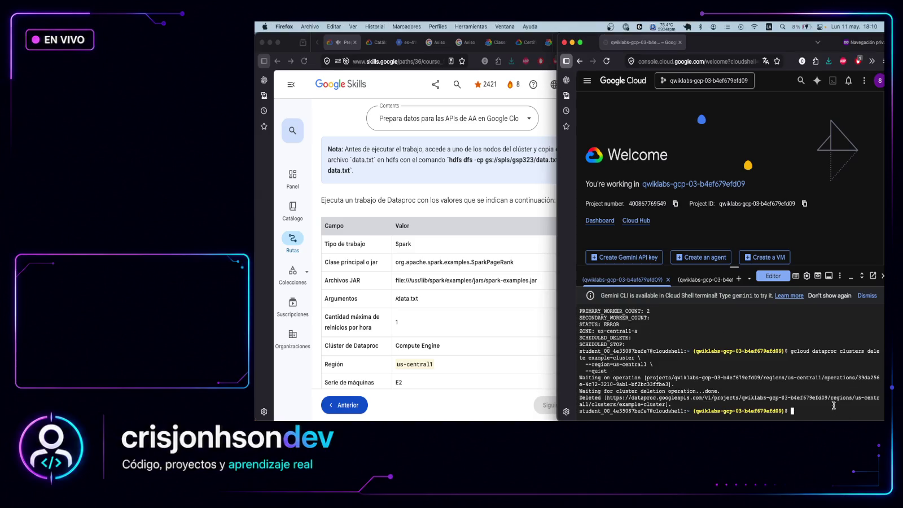
List us-central1 subnets and copy the default subnet details (10.128.0.0/20, IPV4_ONLY)
type("gcloud compute networks subnets list \\   --regions=us-central1")
key("Return")
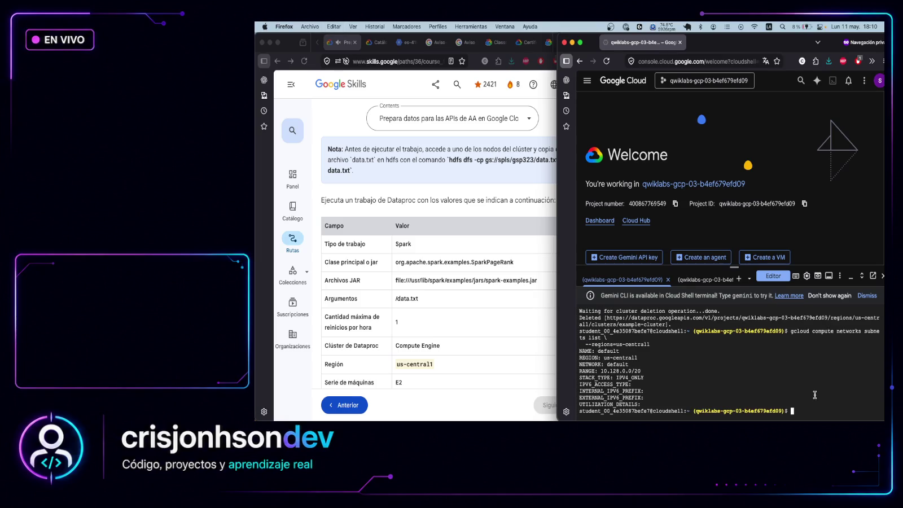
mouse_move(810, 406)
left_mouse_down()
mouse_move(614, 356)
mouse_move(571, 333)
left_mouse_up()
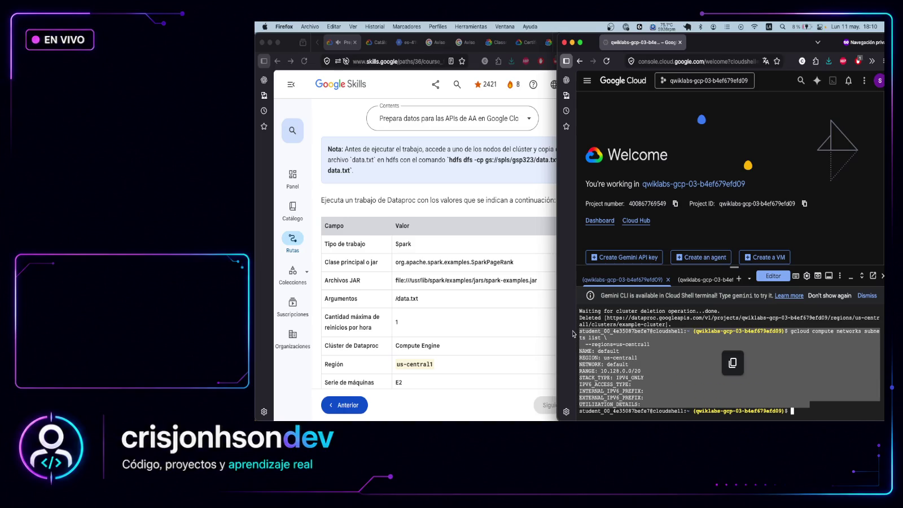
key("super+Tab")
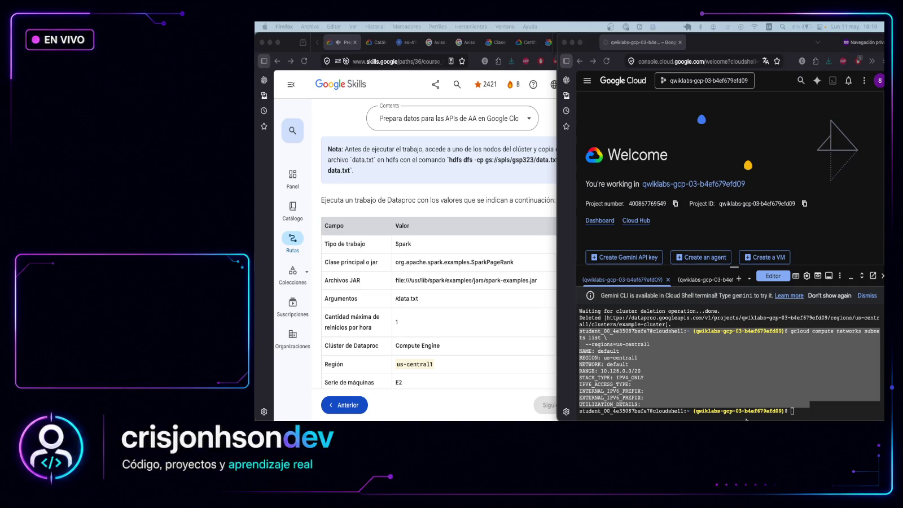
left_click(805, 409)
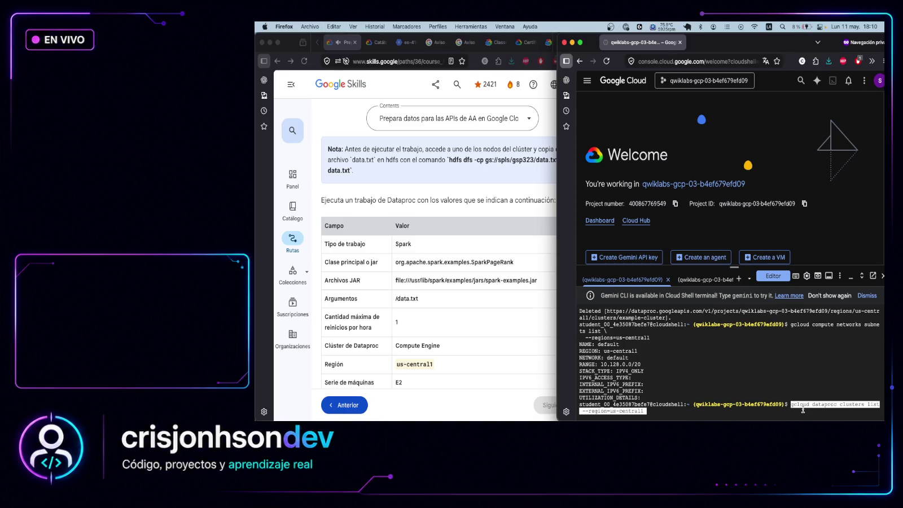
Confirm no clusters remain, then retry creating example-cluster, rejected over image version 2.2-debian12
key("super+v")
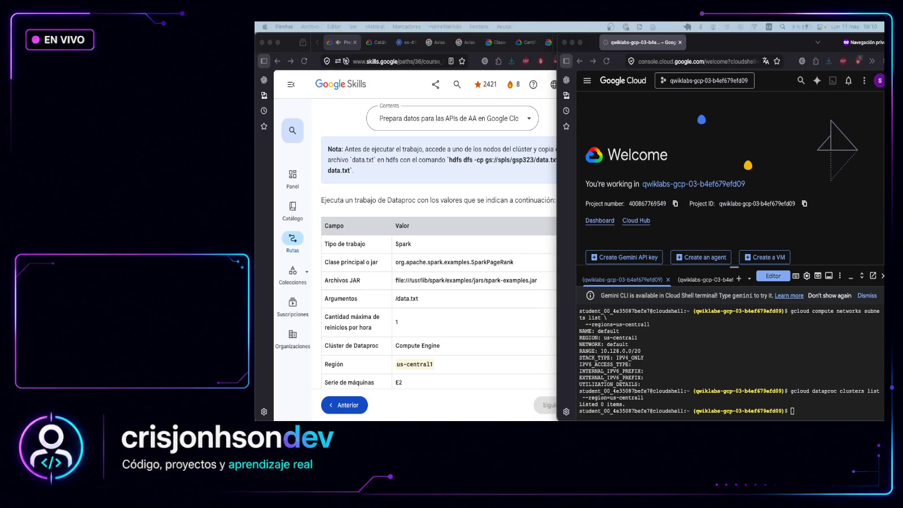
left_click(833, 405)
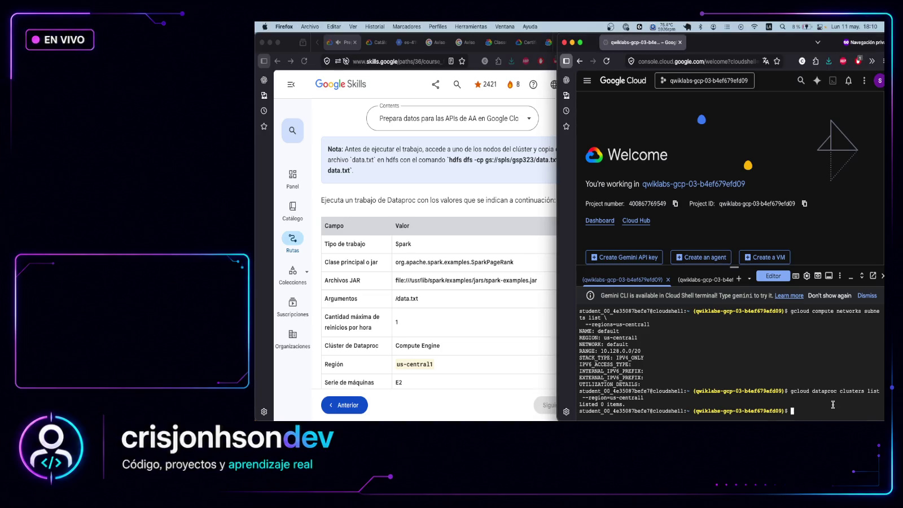
type("gcloud dataproc clusters create example-cluster \\   --region=us-central1 \\   --master-machine-type=e2-standard-2 \\   --master-boot-disk-type=pd-balanced \\   --master-boot-disk-size=100GB \\   --worker-machine-type=e2-standard-2 \\   --worker-boot-disk-type=pd-balanced \\   --worker-boot-disk-size=100GB \\   --num-workers=2 \\   --image-version=2.2-debian12")
key("Return")
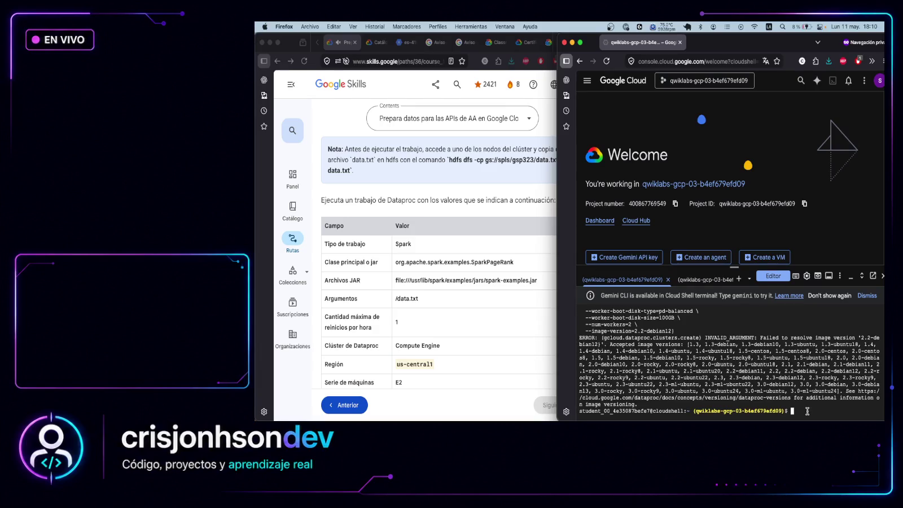
key("Up")
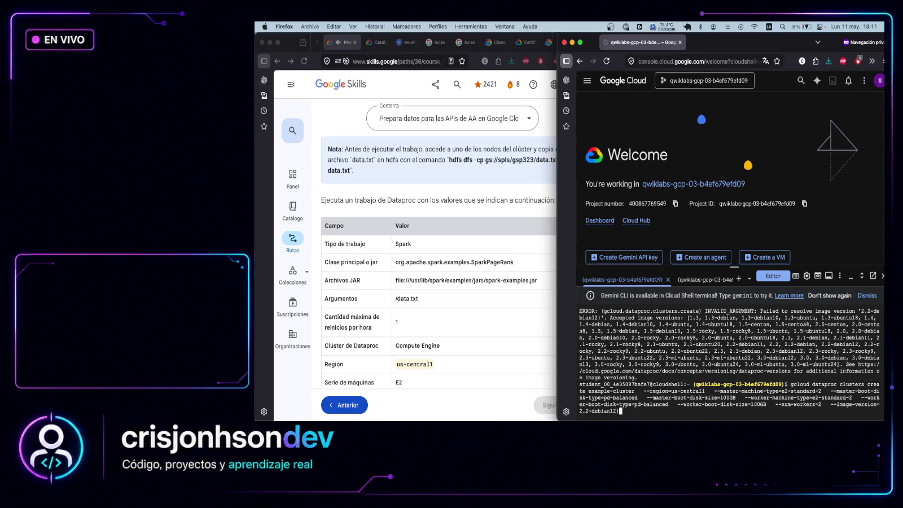
Resubmit the example-cluster create command with an e2-standard-2 master and two e2-standard-2 workers
key("Return")
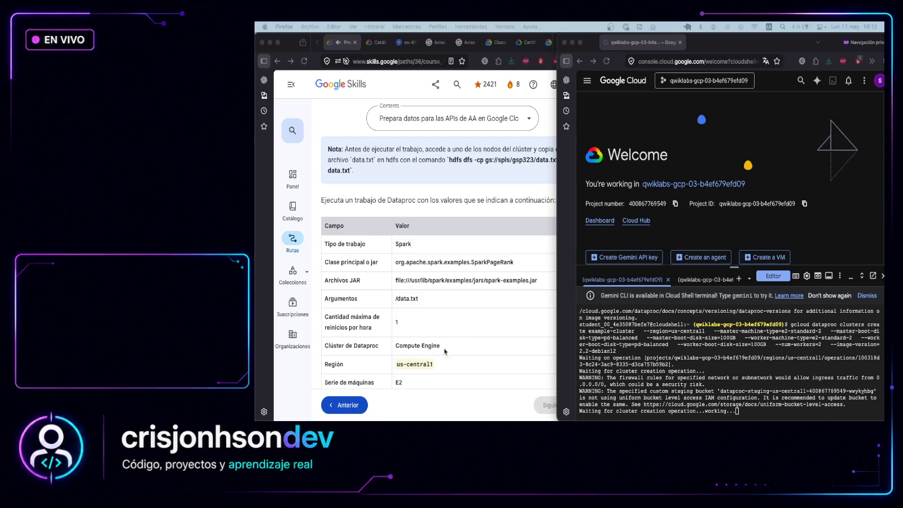
Wait for example-cluster to finish creating in zone us-central1-a
left_click(460, 343)
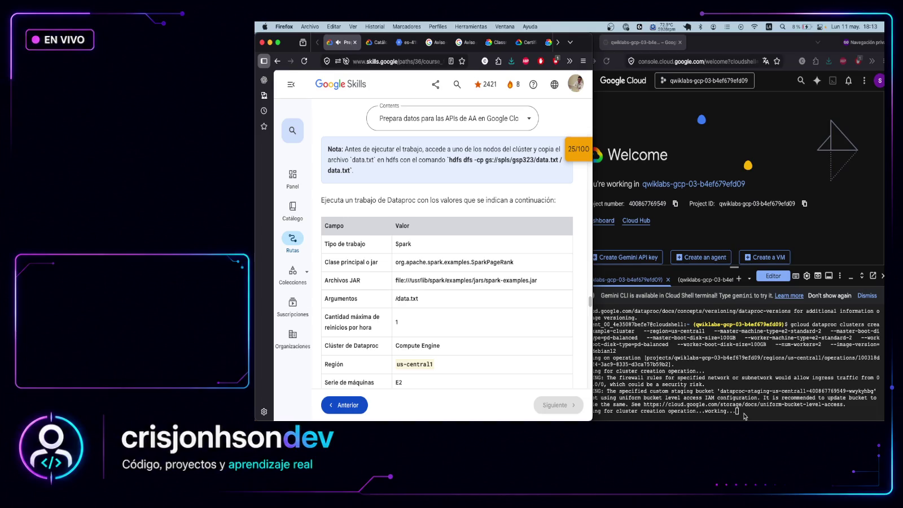
left_click(744, 417)
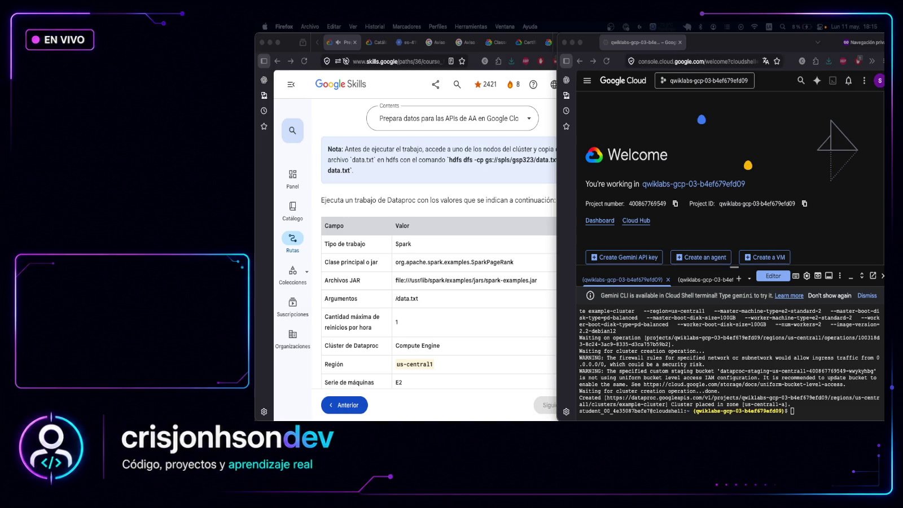
left_click(804, 410)
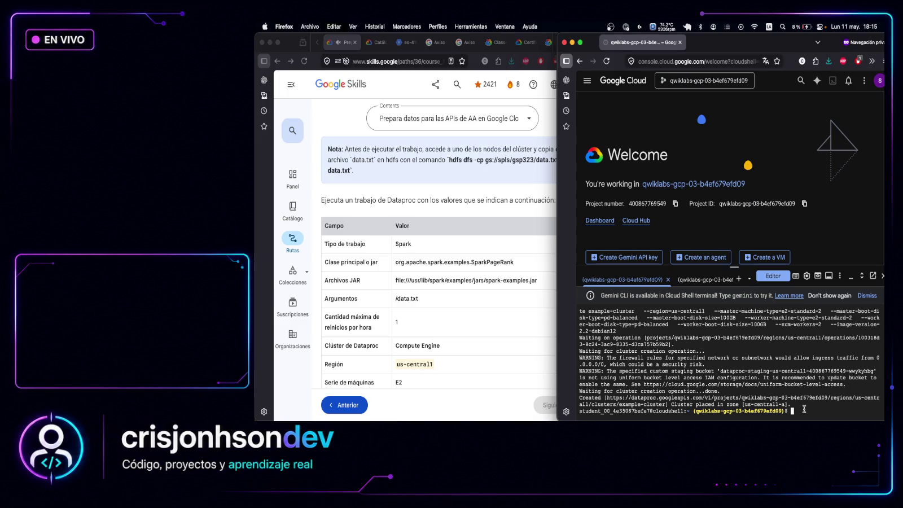
Erase the recalled gcloud dataproc clusters create line with Backspace, leaving only 'gcloud dat'
type("gcloud dataproc clusters create example-cluster \\   --region=us-central1 \\   --master-machine-type=e2-standard-2 \\   --master-boot-disk-type=pd-balanced \\   --master-boot-disk-size=100GB \\   --worker-machine-type=e2-standard-2 \\   --worker-boot-disk-type=pd-balanced \\   --worker-boot-disk-size=100GB \\   --num-workers=2 \\   --image-version=2.2-debian12")
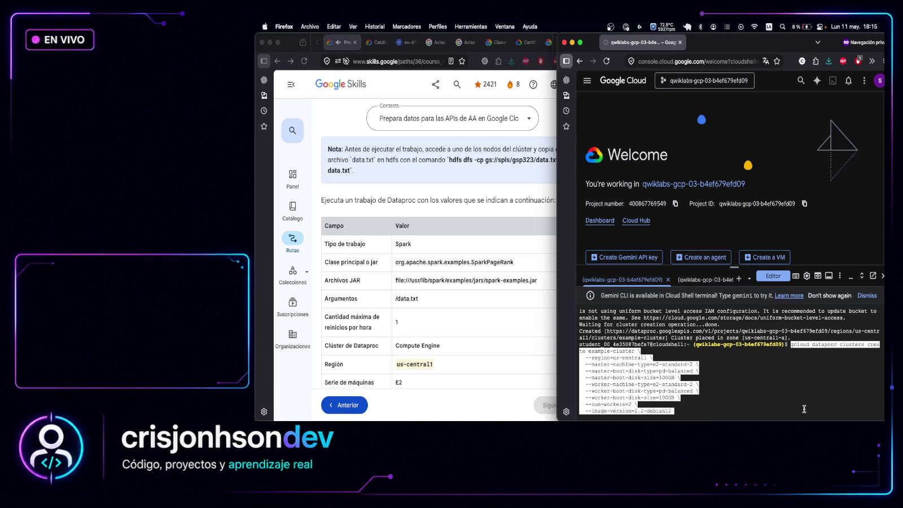
key("End")
key("BackSpace")
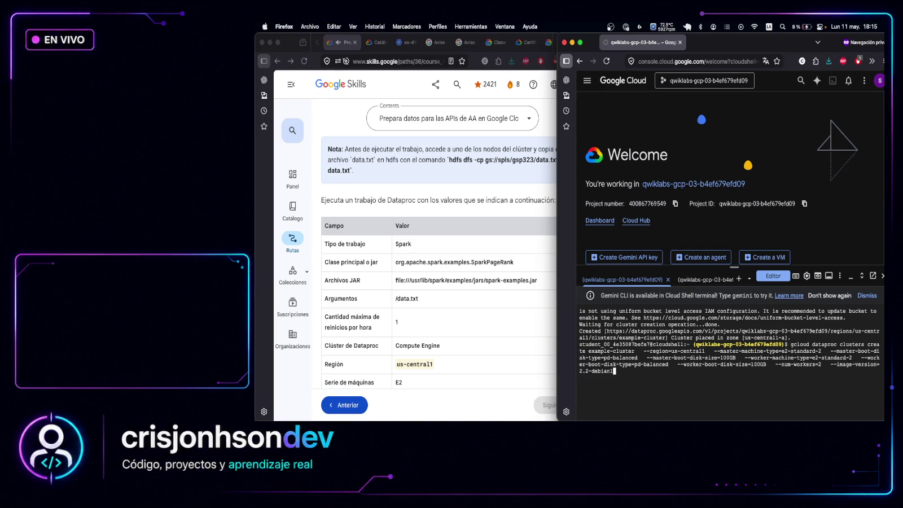
key("BackSpace")
key("BackSpace")
key("BackSpace")
key("BackSpace")
key("BackSpace")
key("BackSpace")
key("BackSpace")
key("BackSpace")
key("BackSpace")
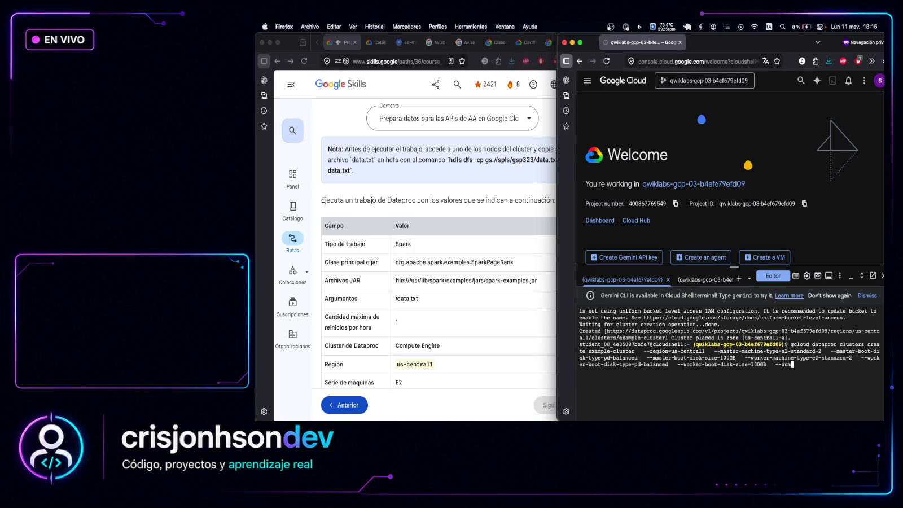
key("BackSpace")
key("BackSpace")
key("BackSpace")
key("BackSpace")
key("BackSpace")
key("BackSpace")
key("BackSpace")
key("BackSpace")
key("BackSpace")
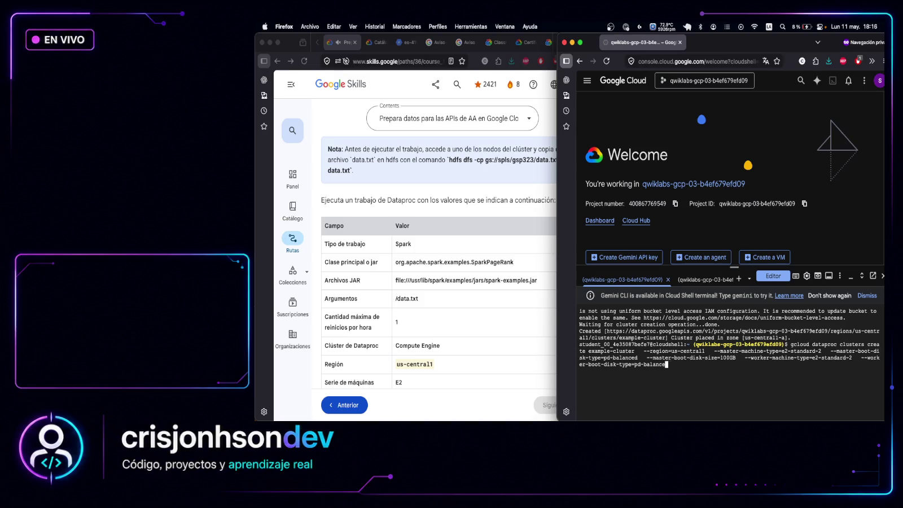
key("BackSpace")
key("BackSpace")
key("BackSpace")
key("BackSpace")
key("BackSpace")
key("BackSpace")
key("BackSpace")
key("BackSpace")
key("BackSpace")
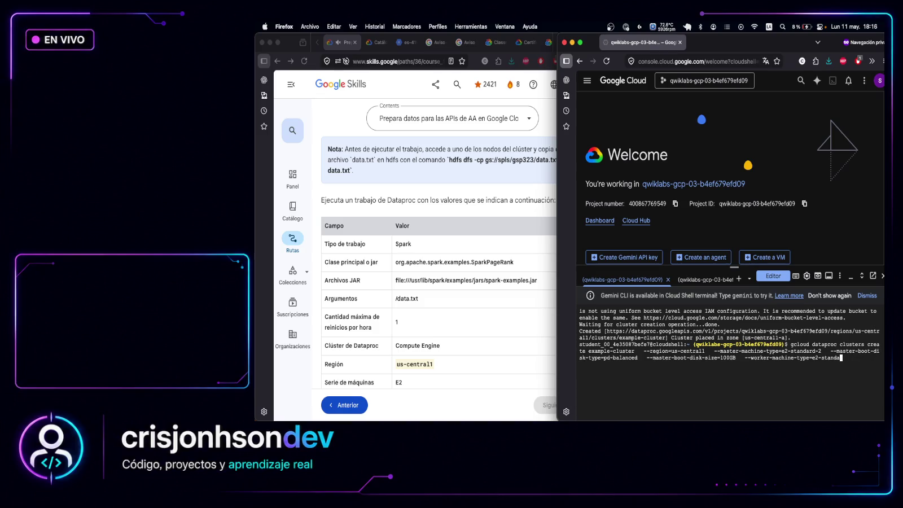
key("BackSpace")
key("BackSpace")
key("BackSpace")
key("BackSpace")
key("BackSpace")
key("BackSpace")
key("BackSpace")
key("BackSpace")
key("BackSpace")
key("BackSpace")
key("BackSpace")
key("BackSpace")
key("BackSpace")
key("BackSpace")
key("BackSpace")
key("BackSpace")
key("BackSpace")
key("BackSpace")
key("BackSpace")
key("BackSpace")
key("BackSpace")
key("BackSpace")
key("BackSpace")
key("BackSpace")
key("BackSpace")
key("BackSpace")
key("BackSpace")
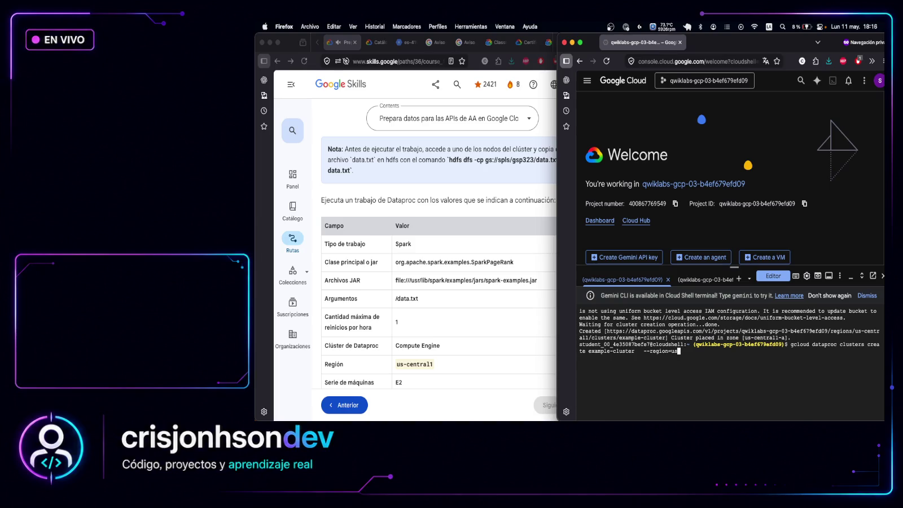
key("BackSpace")
key("BackSpace")
key("BackSpace")
key("BackSpace")
key("BackSpace")
key("BackSpace")
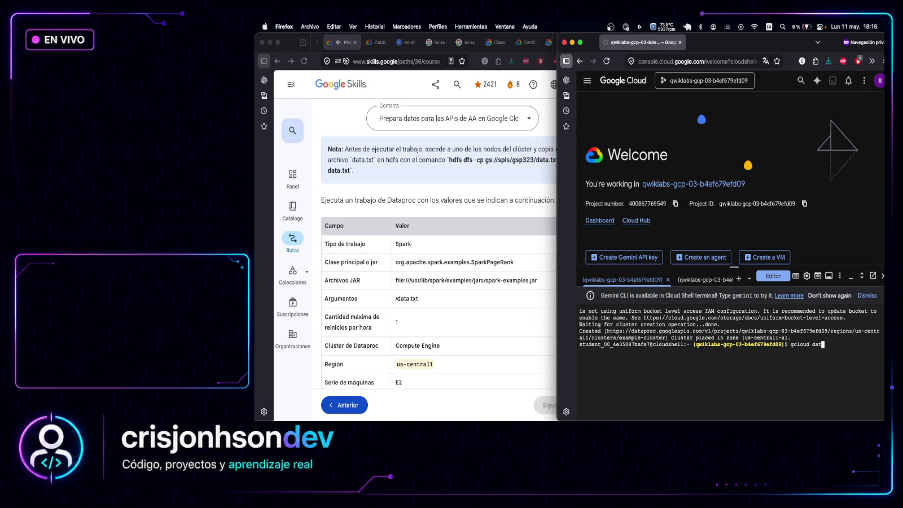
key("BackSpace")
key("BackSpace")
key("BackSpace")
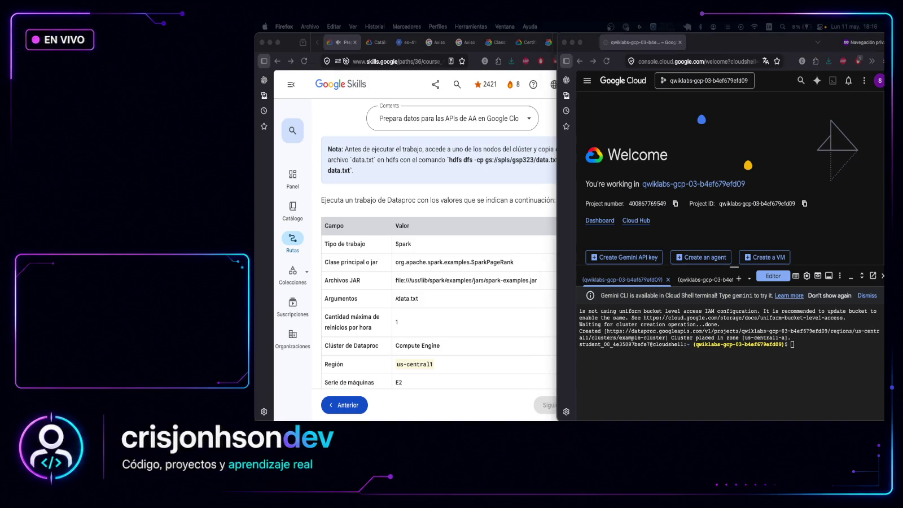
Store example-cluster's zone in CLUSTER_ZONE and echo it, showing us-central1-a
left_click(815, 348)
type("gcloud dataproc clusters create example-cluster --region=us-central1 --master-machine-type=e2-standard-2 --master-boot-disk-type=pd-balanced --master-boot-disk-size=100GB --worker-machine-type=e2-standard-2 --worker-boot-disk-type=pd-balanced --worker-boot-disk-size=100GB --num-workers=2 --image-version=2.2-debian12")
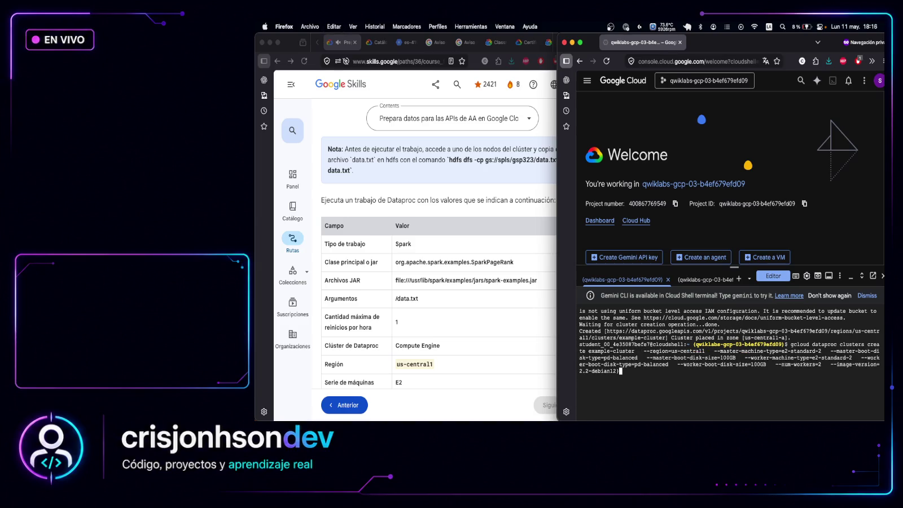
key("ctrl+u")
type("export CLUSTER_ZONE=$(gcloud dataproc clusters describe example-cluster \\   --region=us-central1 \\   --format=\"value(config.gceClusterConfig.zoneUri.basename())\")  echo $CLUSTER_ZONE")
key("Return")
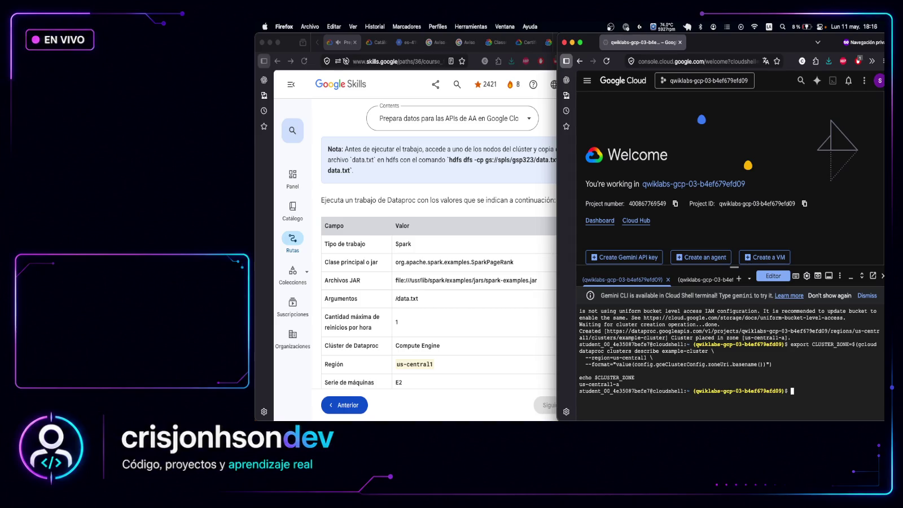
left_click_drag(625, 384, 579, 385)
scroll(449, 339, "down", 1)
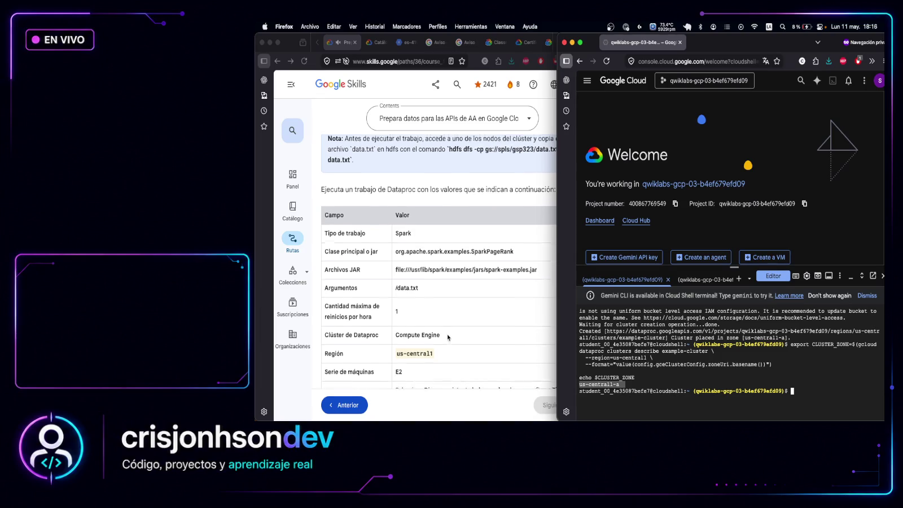
left_click(438, 346)
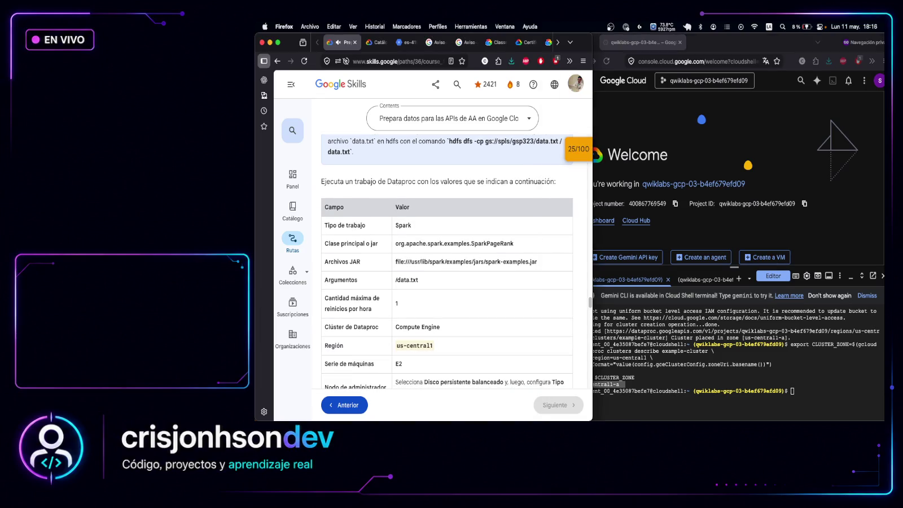
Scroll the lab instructions past the Submit a job example to 'Revisar mi progreso' and Task 3
scroll(470, 260, "down", 3)
scroll(471, 259, "down", 4)
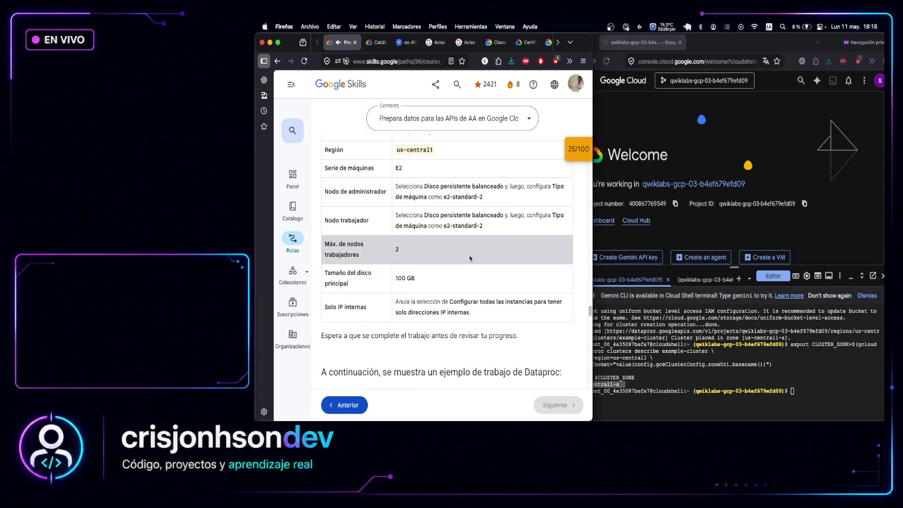
scroll(469, 249, "down", 2)
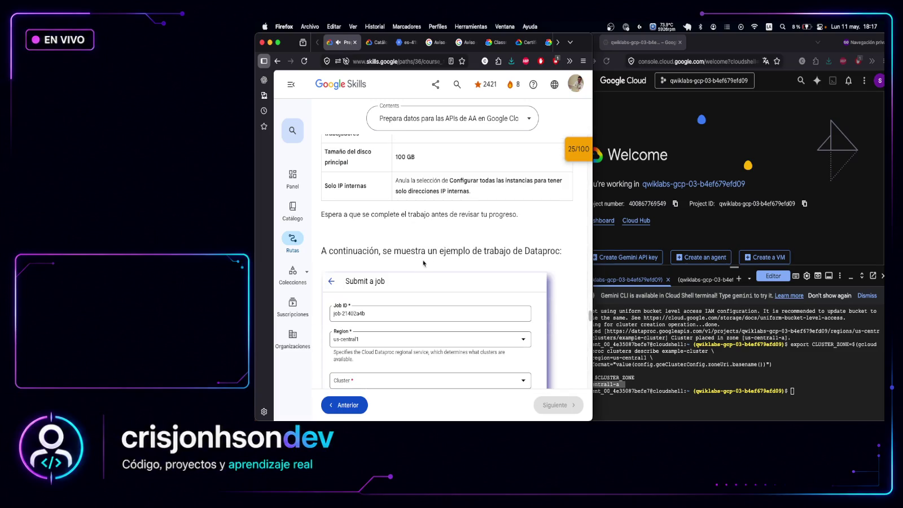
scroll(419, 251, "down", 3)
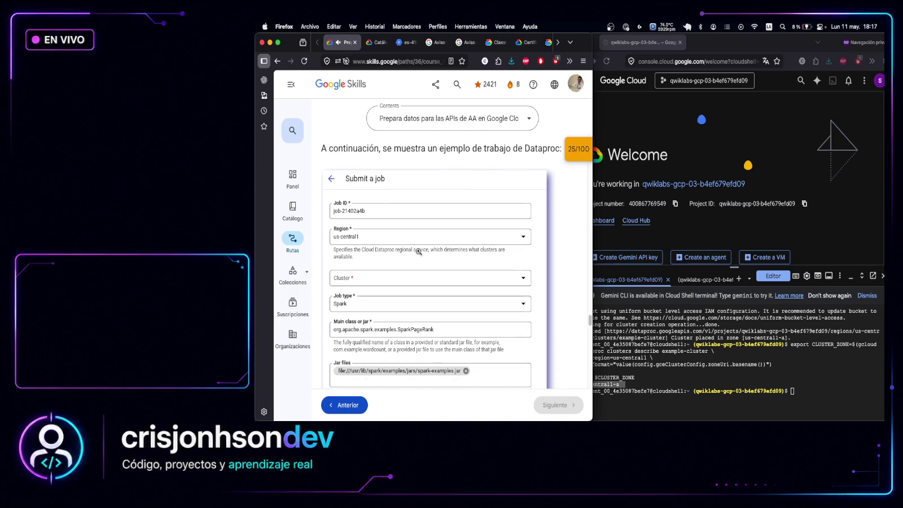
scroll(402, 245, "down", 3)
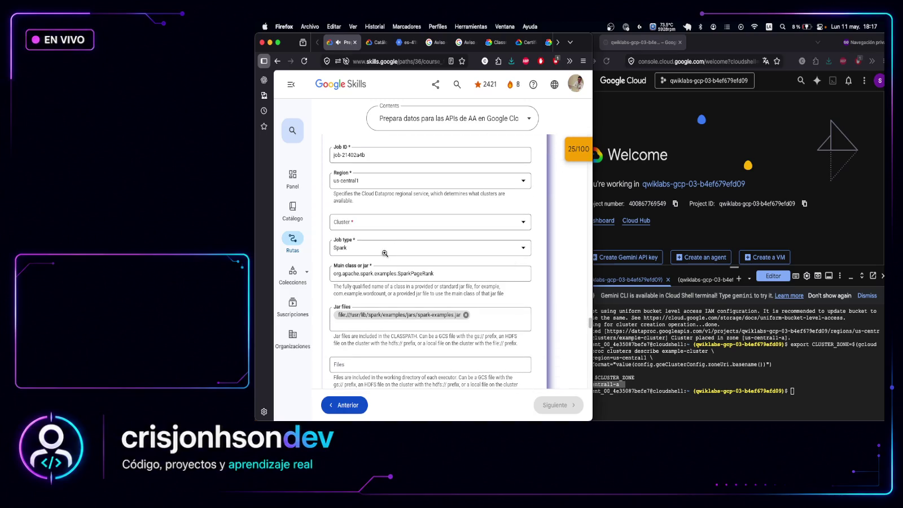
scroll(385, 253, "down", 7)
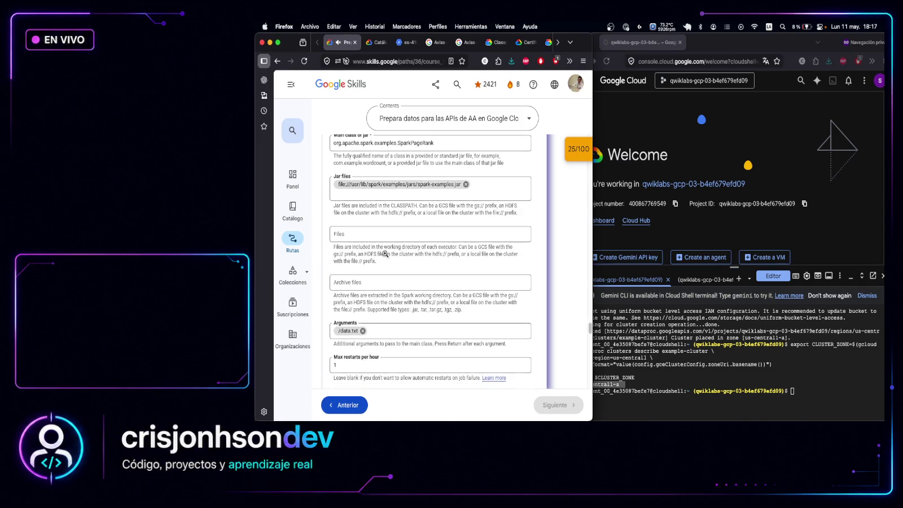
scroll(385, 253, "down", 2)
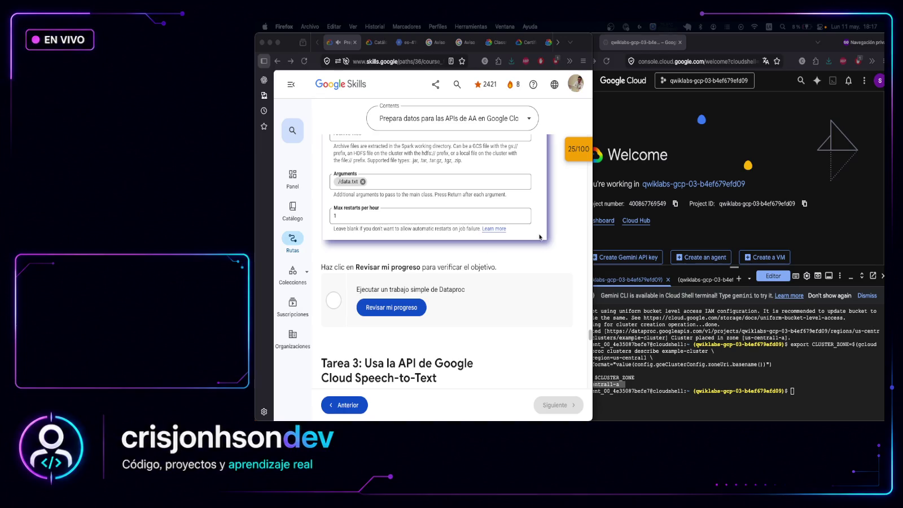
left_click(801, 389)
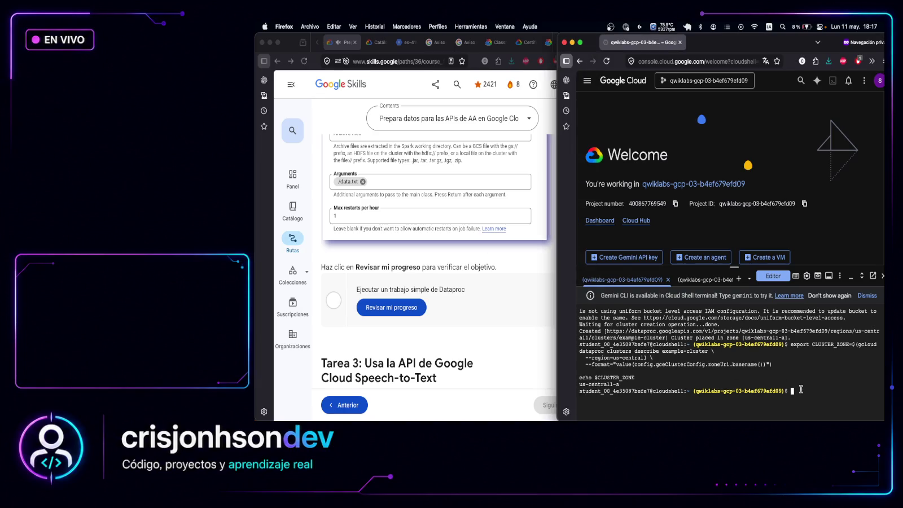
Copy data.txt into the cluster's HDFS as /data.txt, creating SSH keys with an empty passphrase
type("gcloud compute ssh example-cluster-m \\   --zone=$CLUSTER_ZONE \\   --command=\"hdfs dfs -cp gs://spls/gsp323/data.txt /data.txt && hdfs dfs -ls /data.txt\"")
key("Return")
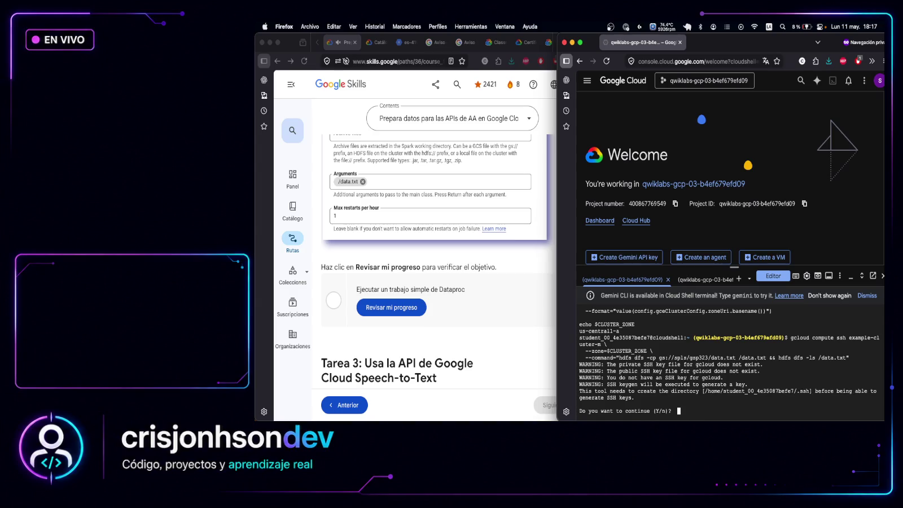
type("y")
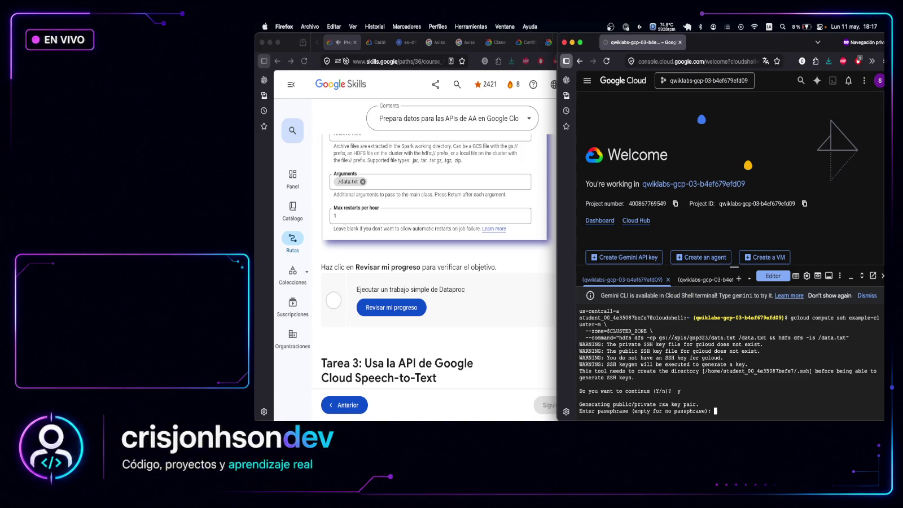
key("Return")
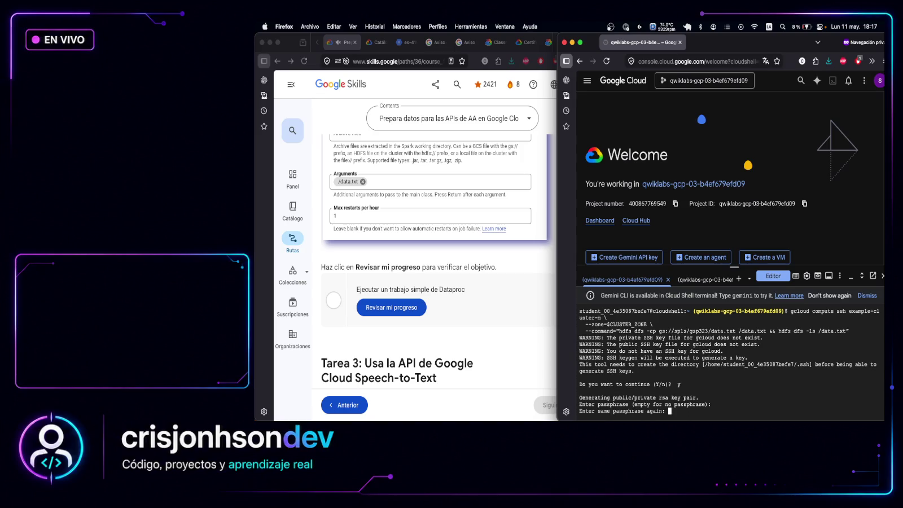
key("Return")
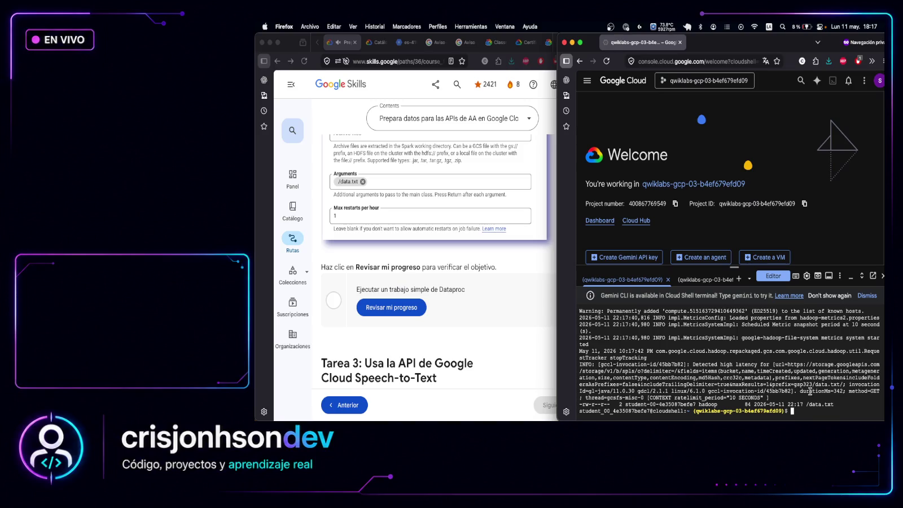
mouse_move(839, 405)
left_mouse_down()
mouse_move(693, 398)
mouse_move(578, 406)
left_mouse_up()
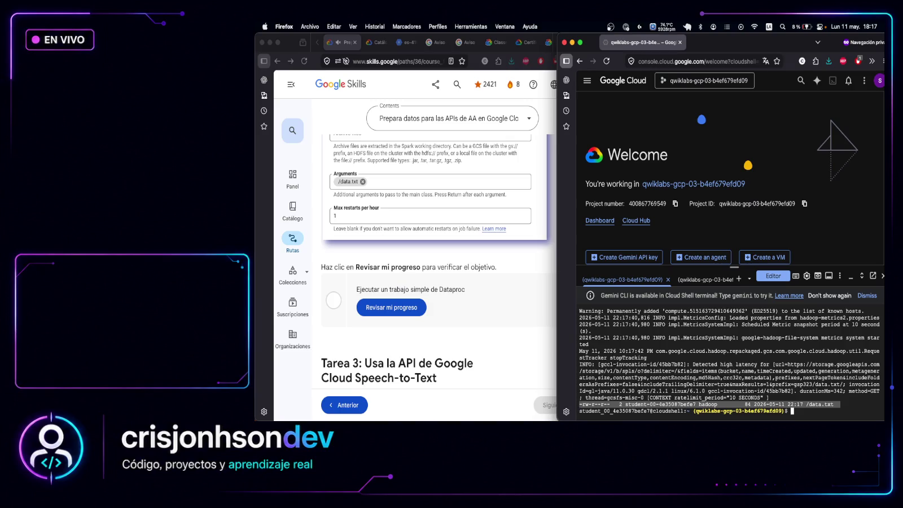
key("super+Tab")
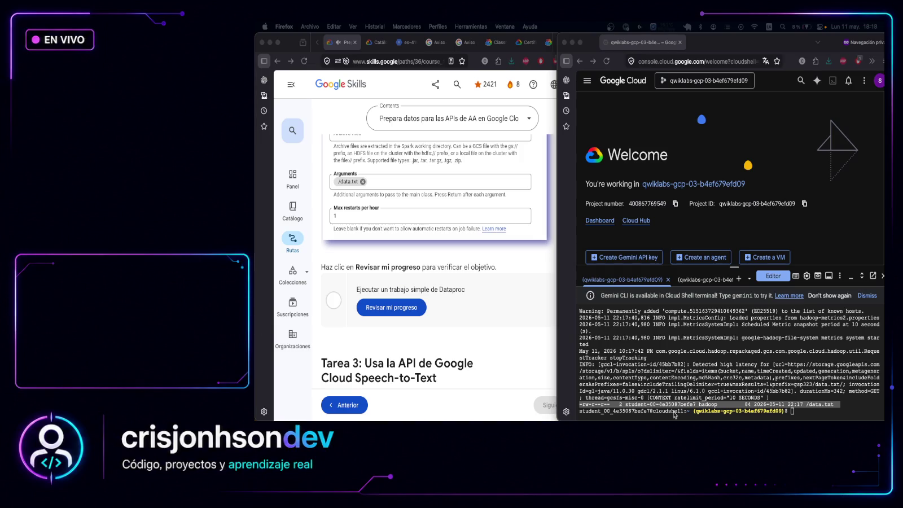
Submit the SparkPageRank job on example-cluster with /data.txt and wait for FINISHED
left_click(800, 413)
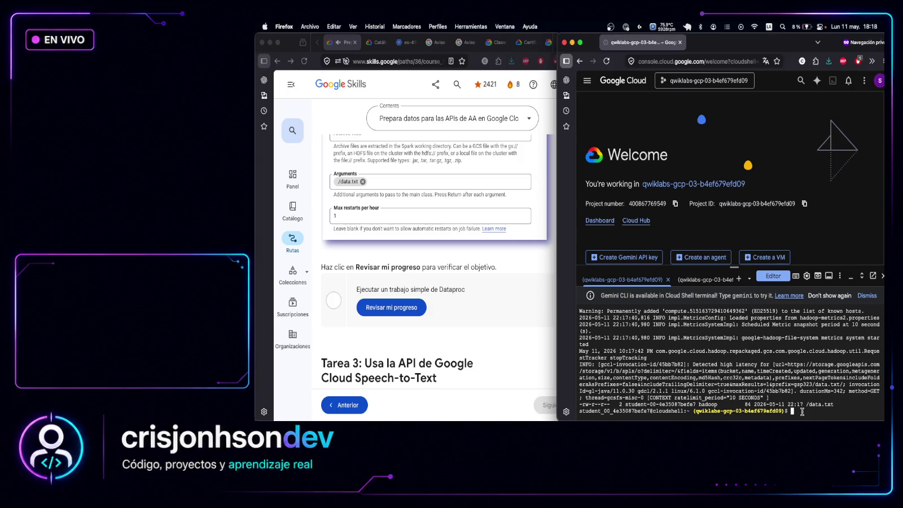
type("gcloud dataproc jobs submit spark \\   --region=us-central1 \\   --cluster=example-cluster \\   --class=org.apache.spark.examples.SparkPageRank \\   --jars=file:///usr/lib/spark/examples/jars/spark-examples.jar \\   --max-failures-per-hour=1 \\   -- /data.txt")
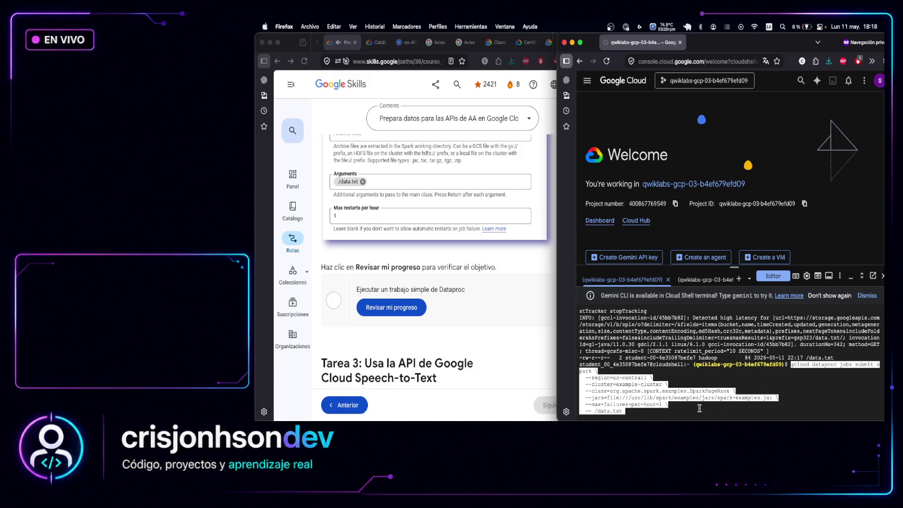
key("Return")
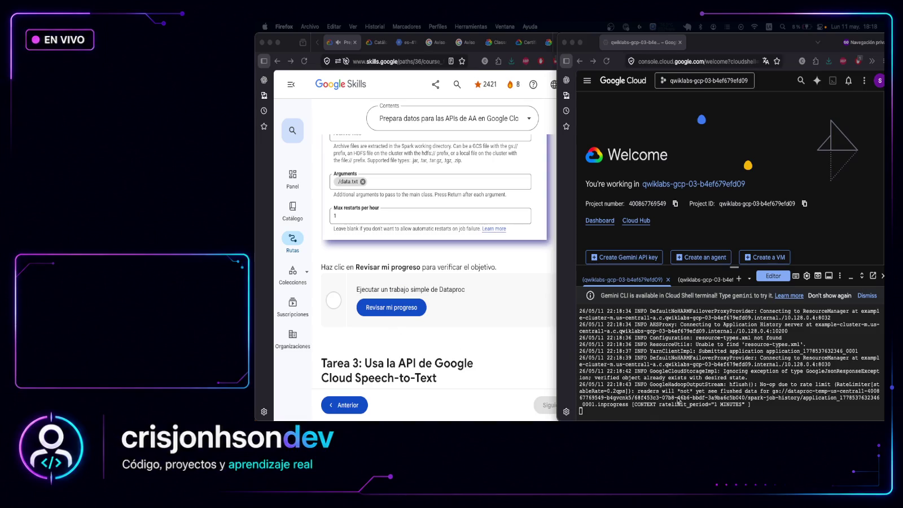
left_click(747, 412)
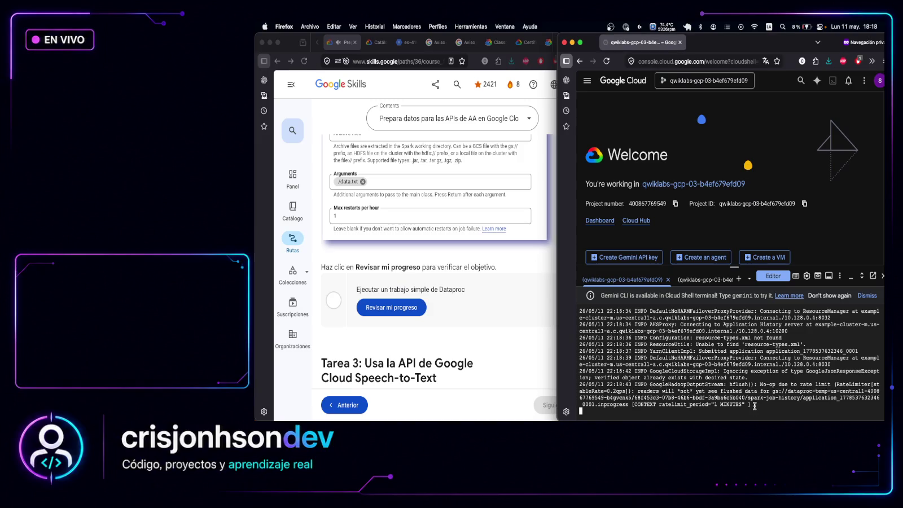
scroll(701, 343, "up", 1)
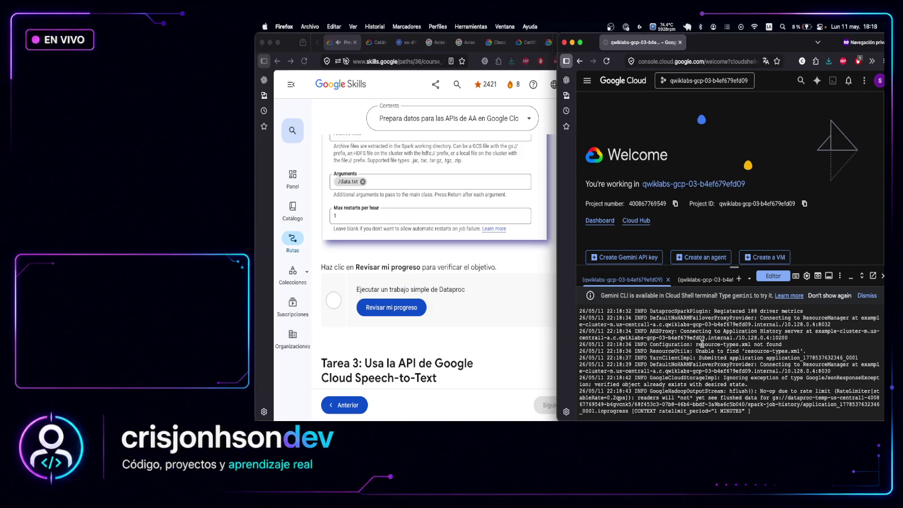
scroll(702, 343, "down", 1)
scroll(701, 342, "up", 9)
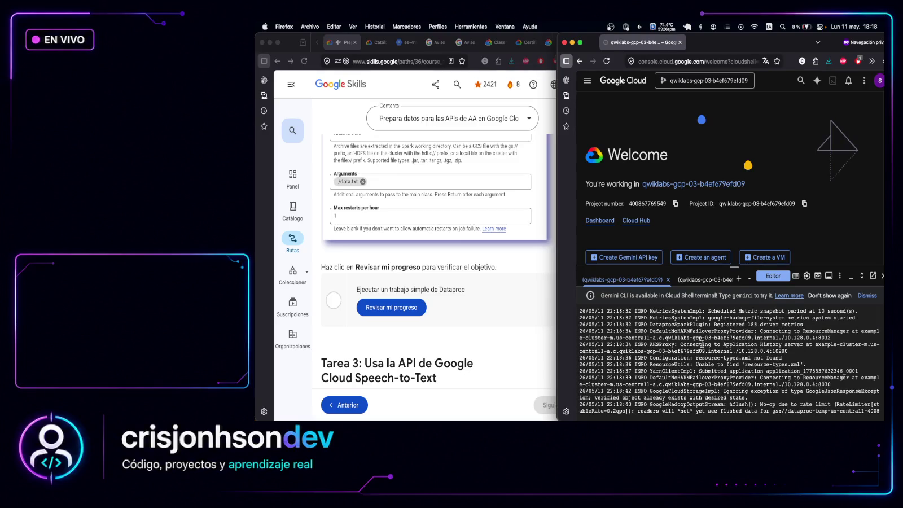
scroll(702, 343, "down", 3)
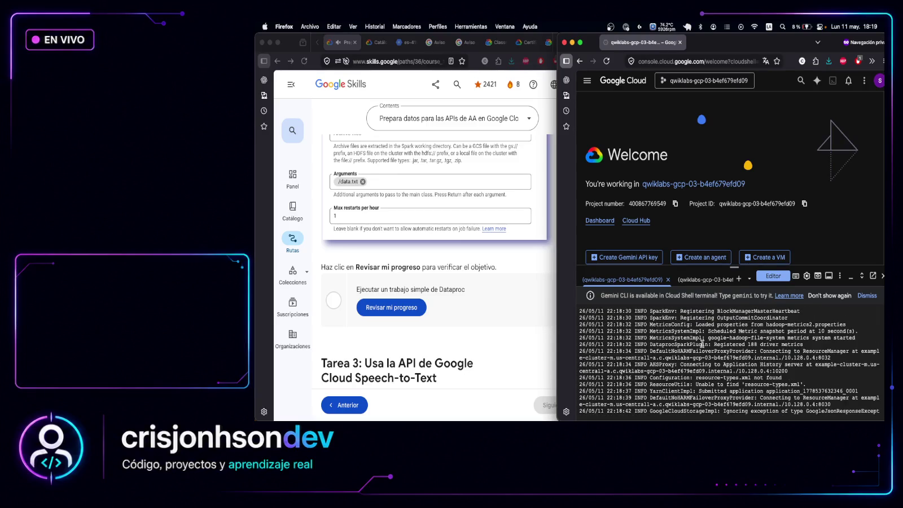
mouse_move(707, 338)
left_mouse_down()
mouse_move(851, 338)
mouse_move(695, 354)
mouse_move(816, 357)
mouse_move(789, 371)
left_mouse_up()
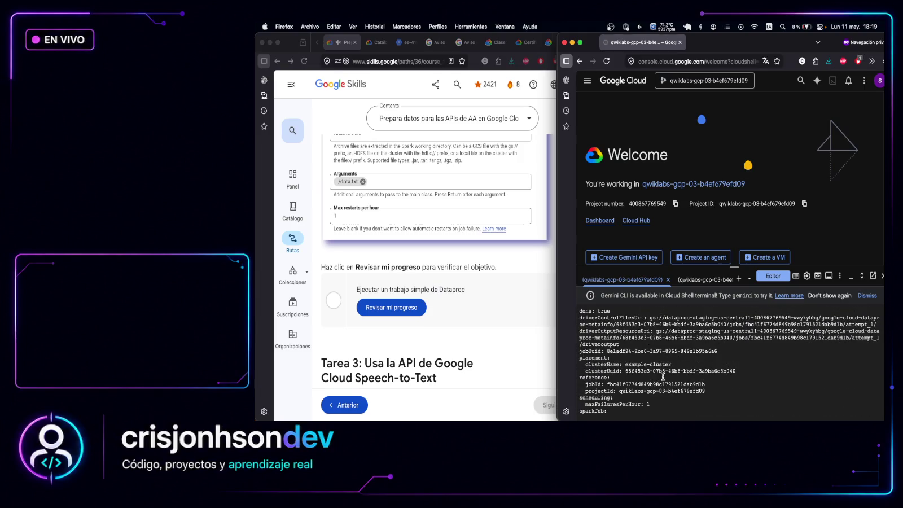
left_click_drag(592, 343, 617, 342)
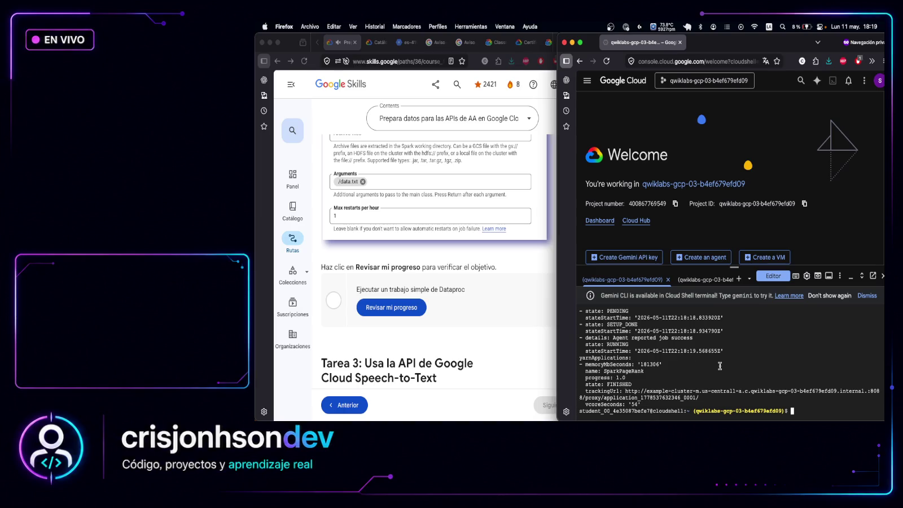
Run the progress check for the Dataproc job task in the lab page
left_click(466, 309)
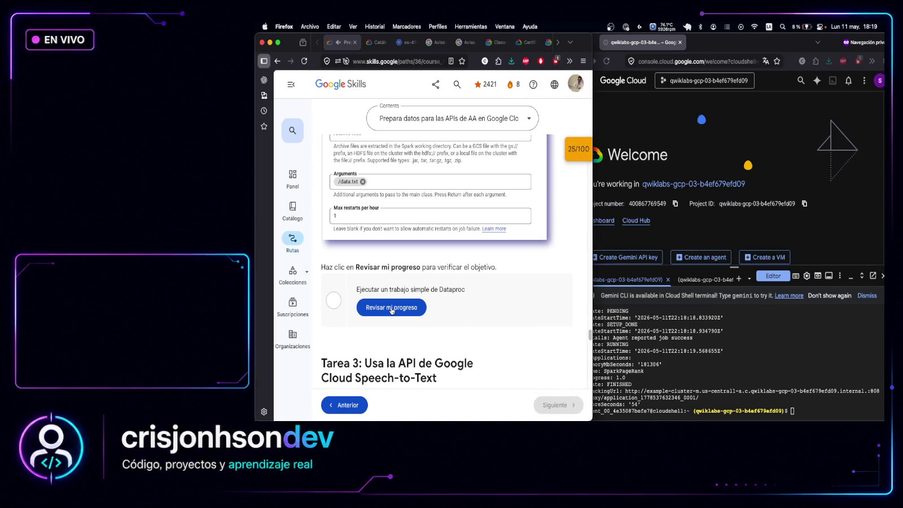
left_click(489, 308)
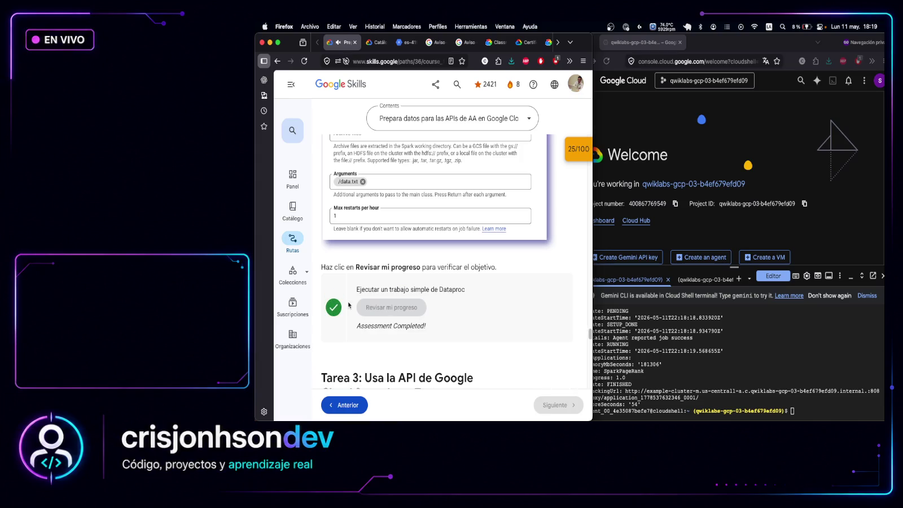
scroll(459, 289, "down", 2)
scroll(459, 289, "down", 3)
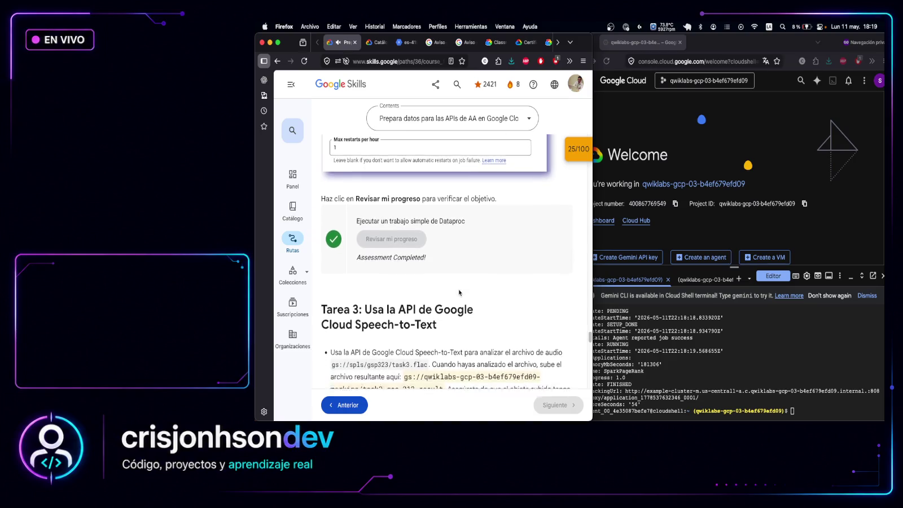
Re-check the Dataproc checkpoint from the scores list and scroll to the Speech-to-Text task at 50/100
left_click(575, 156)
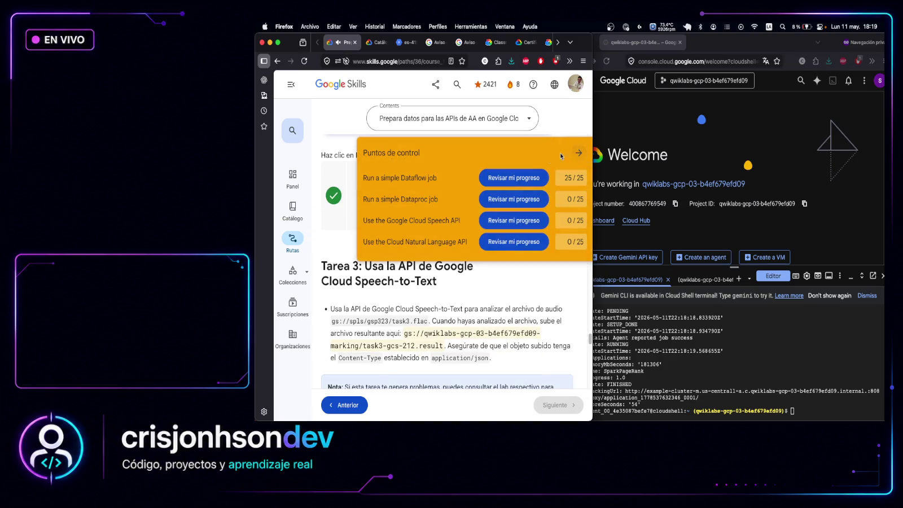
left_click(524, 197)
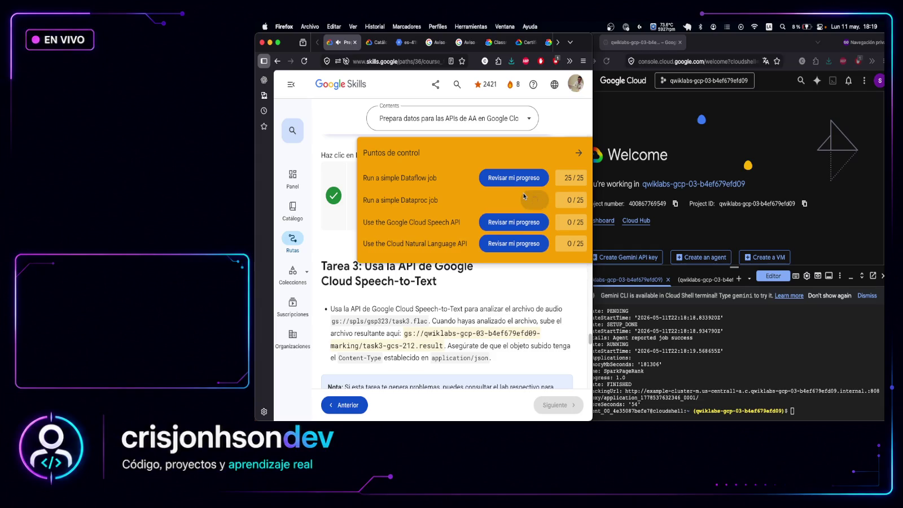
left_click(579, 152)
scroll(462, 318, "down", 1)
scroll(462, 318, "down", 5)
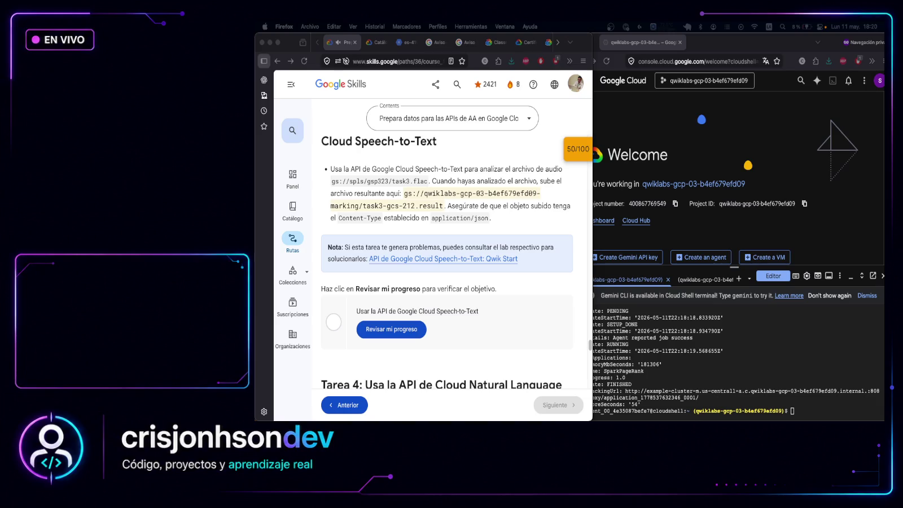
Create speech-request.json and send the curl speech:recognize request into task3-gcs-212.result
left_click(804, 407)
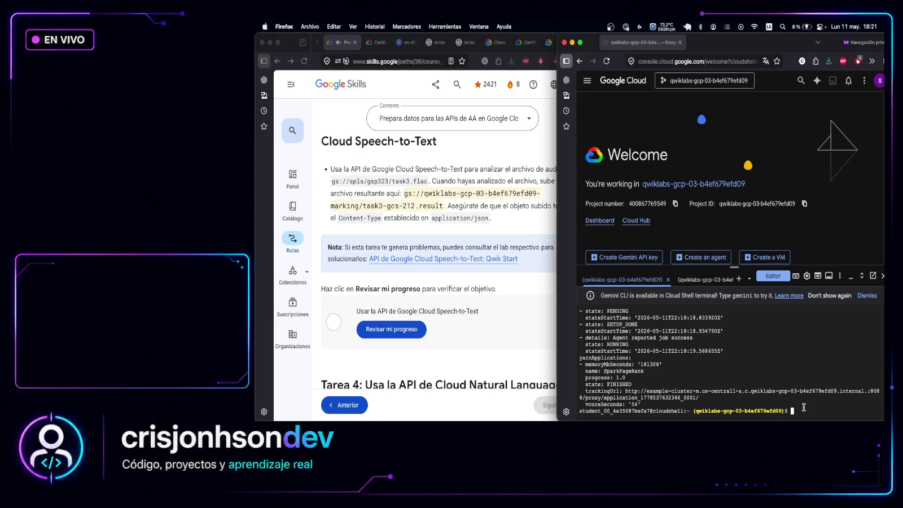
type("cat > speech-request.json <<EOF {   \"config\": {     \"encoding\": \"FLAC\",     \"languageCode\": \"en-US\"   },   \"audio\": {     \"uri\": \"gs://spls/gsp323/task3.flac\"   } } EOF")
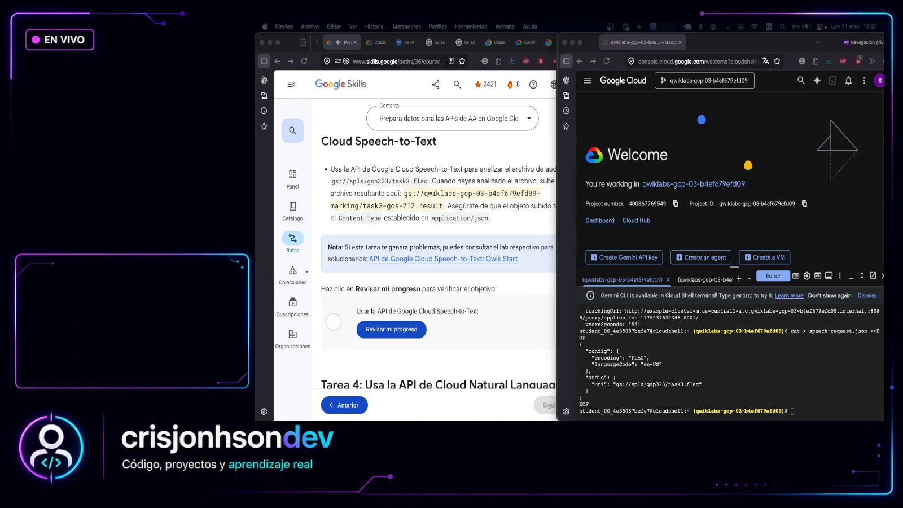
left_click(800, 412)
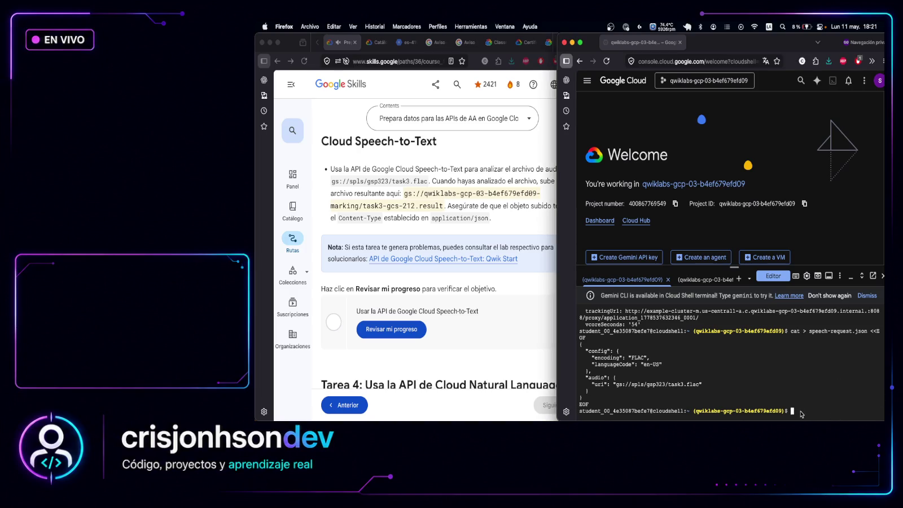
key("super+v")
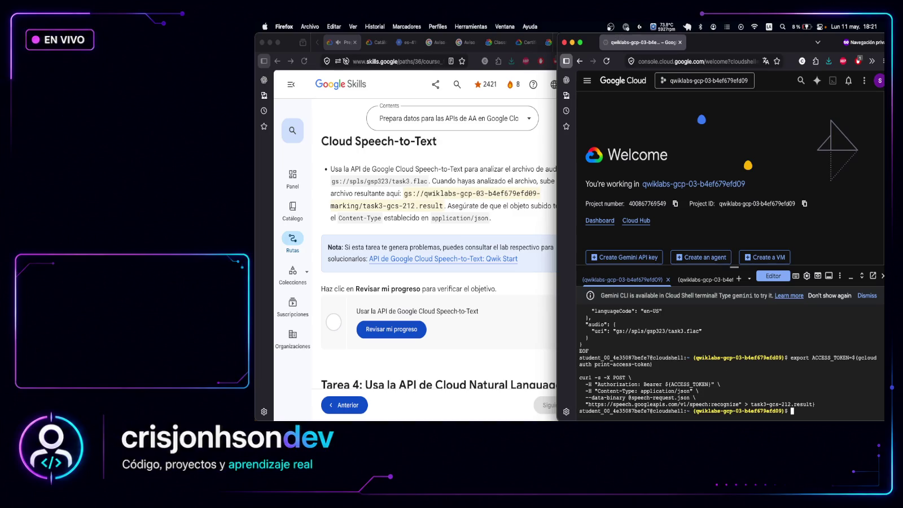
Display task3-gcs-212.result and review the Speech-to-Text lab instructions
left_click(857, 414)
type("cat task3-gcs-212.result")
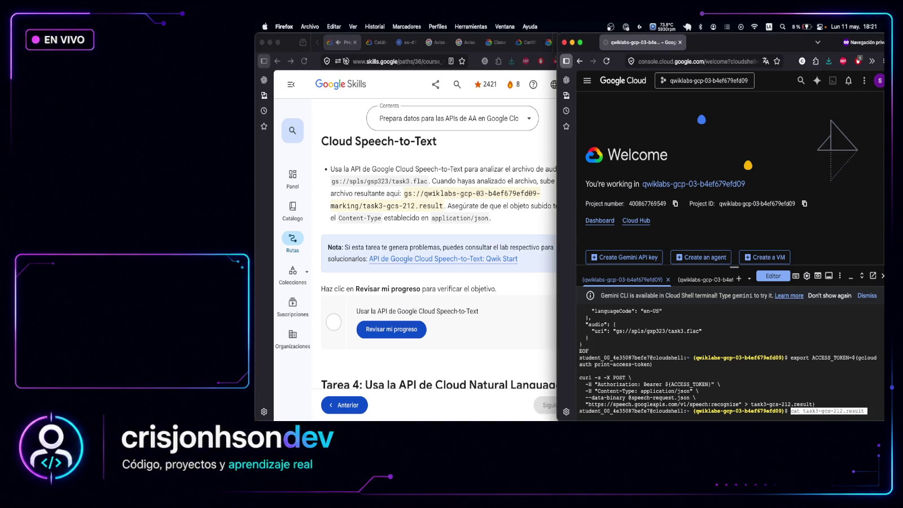
key("Return")
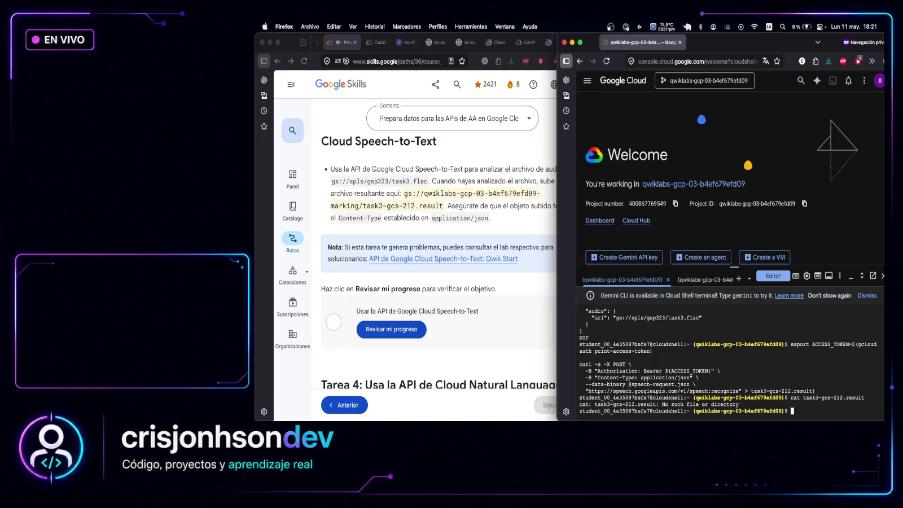
key("super+Tab")
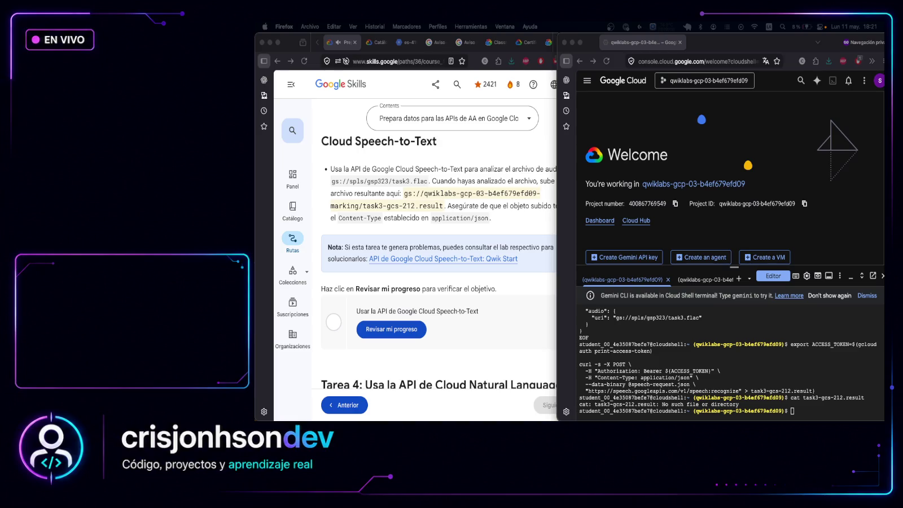
scroll(705, 333, "up", 3)
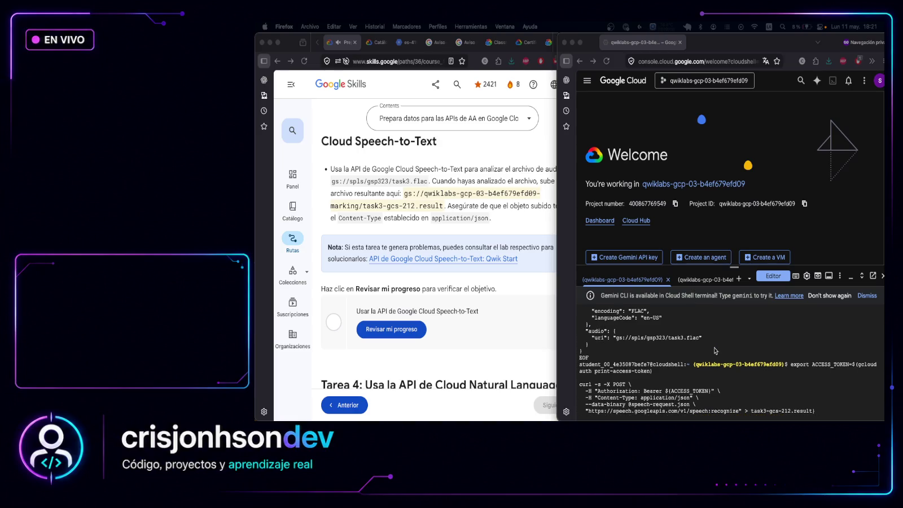
scroll(715, 351, "up", 1)
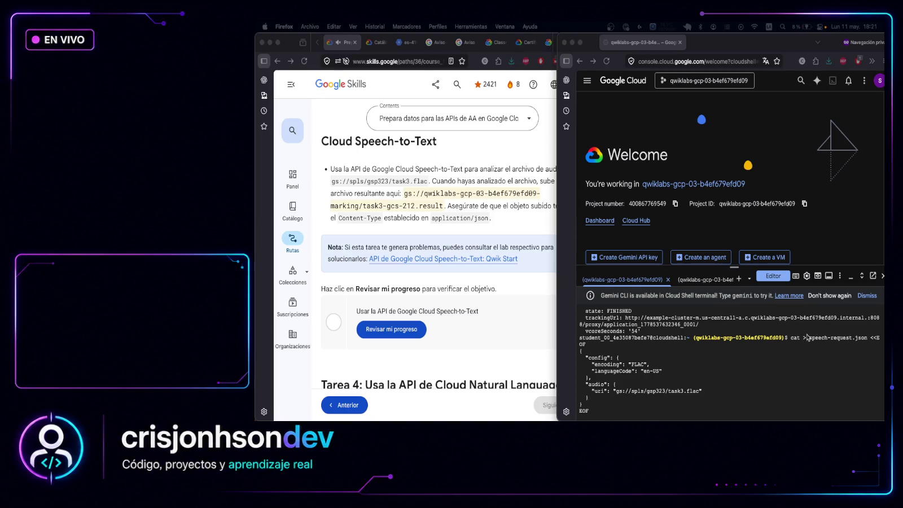
scroll(649, 343, "down", 2)
scroll(632, 342, "up", 5)
scroll(632, 340, "up", 1)
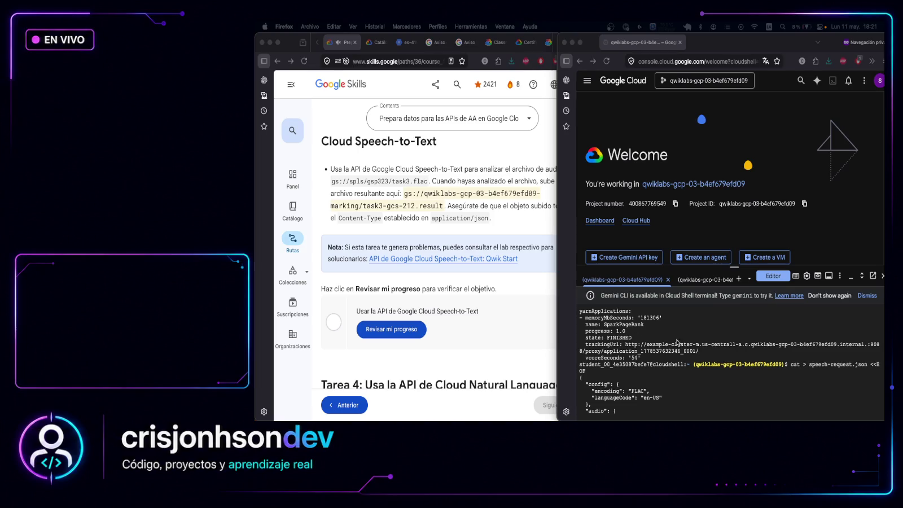
scroll(631, 331, "down", 3)
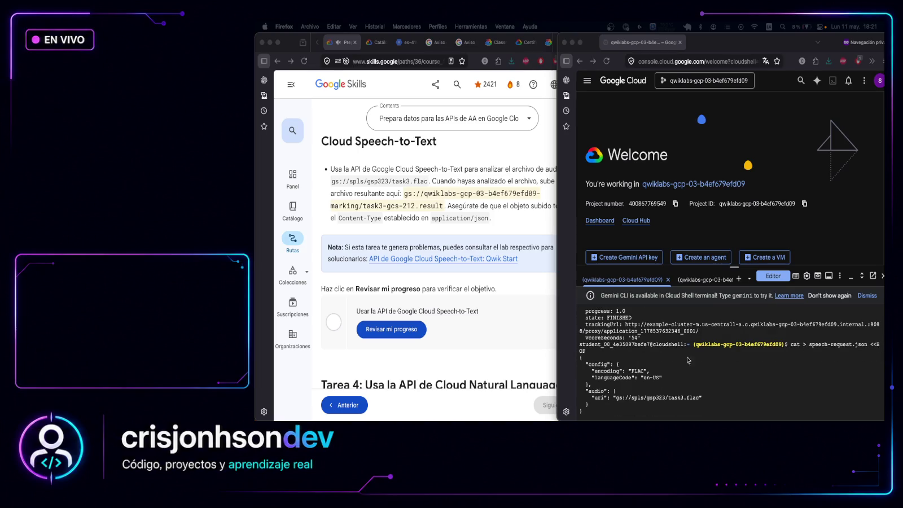
scroll(645, 368, "down", 1)
scroll(645, 367, "down", 7)
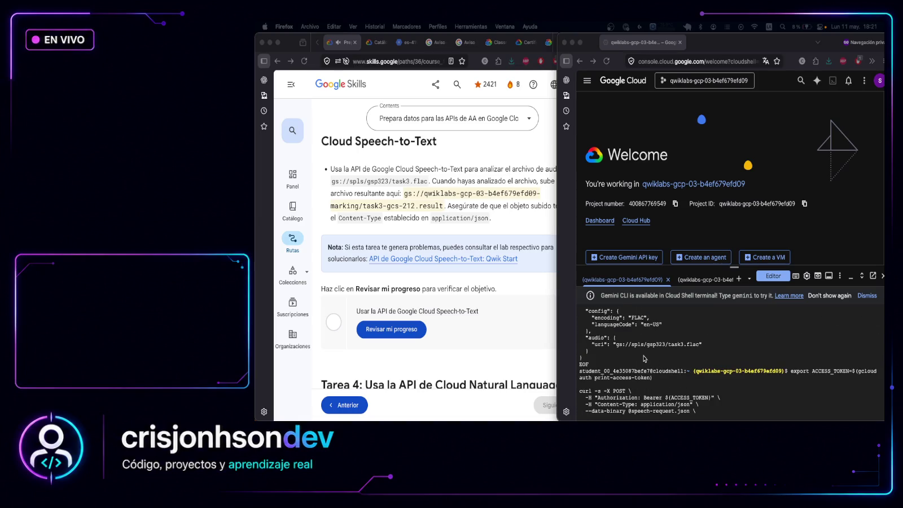
scroll(674, 348, "down", 4)
type("cat task3-gcs-212.result")
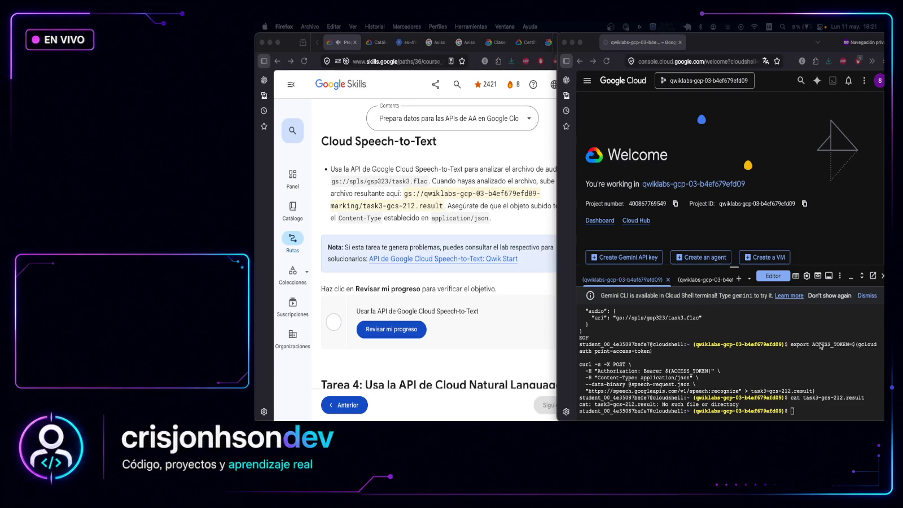
Rerun the speech request without the stray parenthesis and show task3-gcs-212.result again
left_click(808, 411)
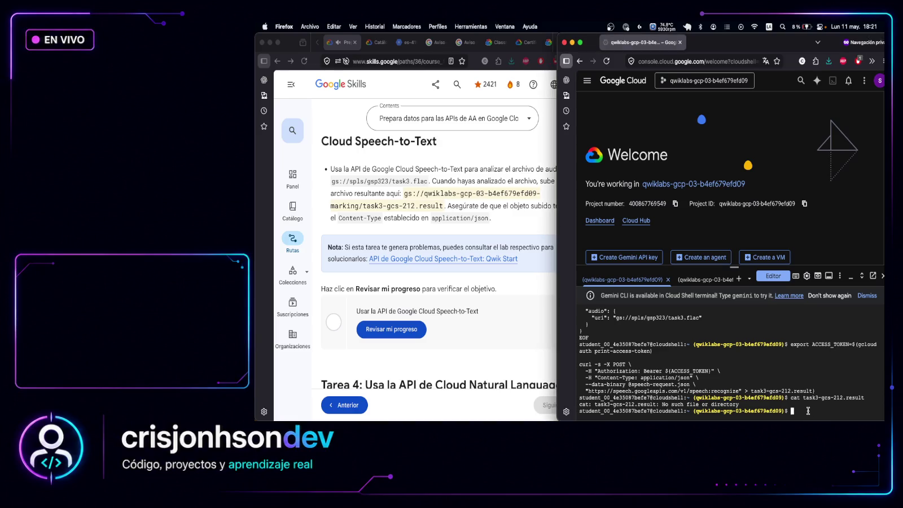
type("ls")
key("Return")
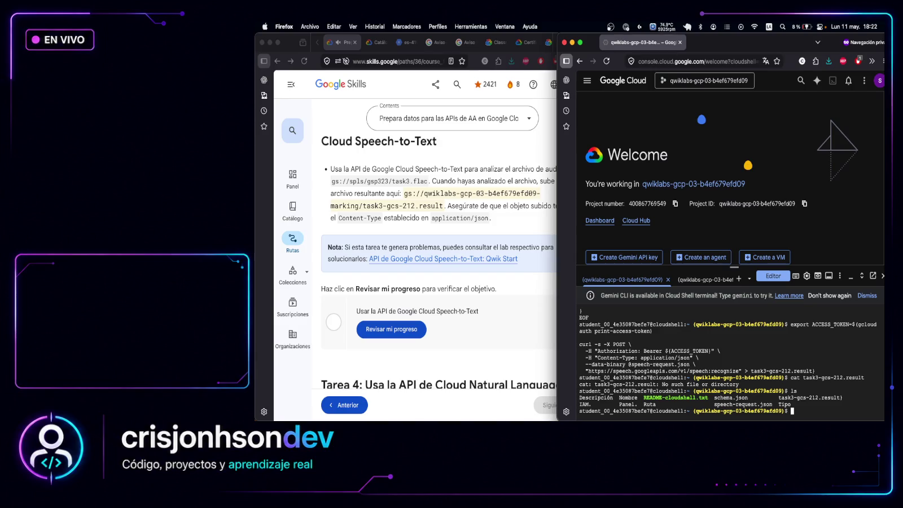
key("Up")
key("Up")
key("Up")
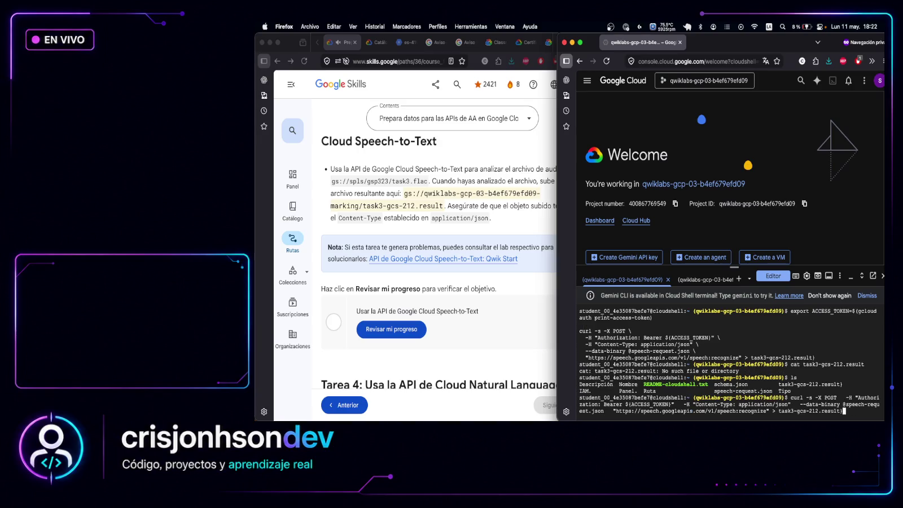
key("BackSpace")
key("Return")
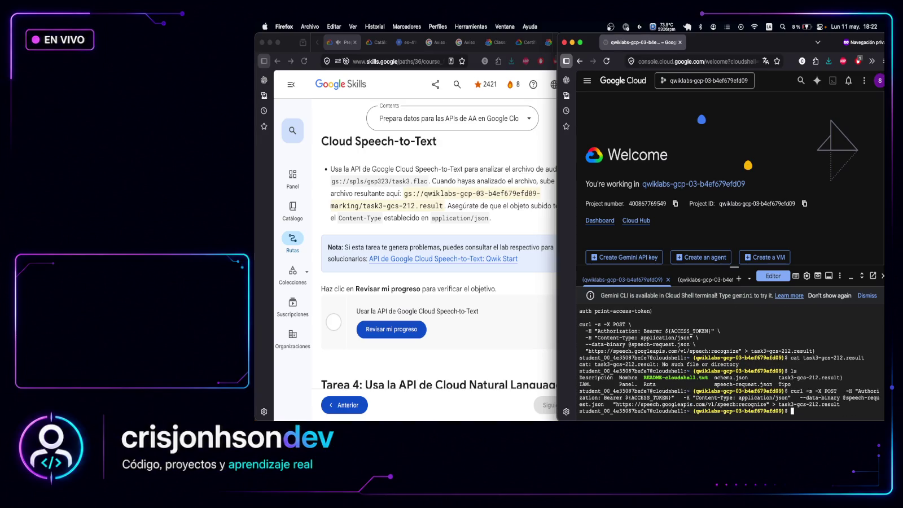
type("ls")
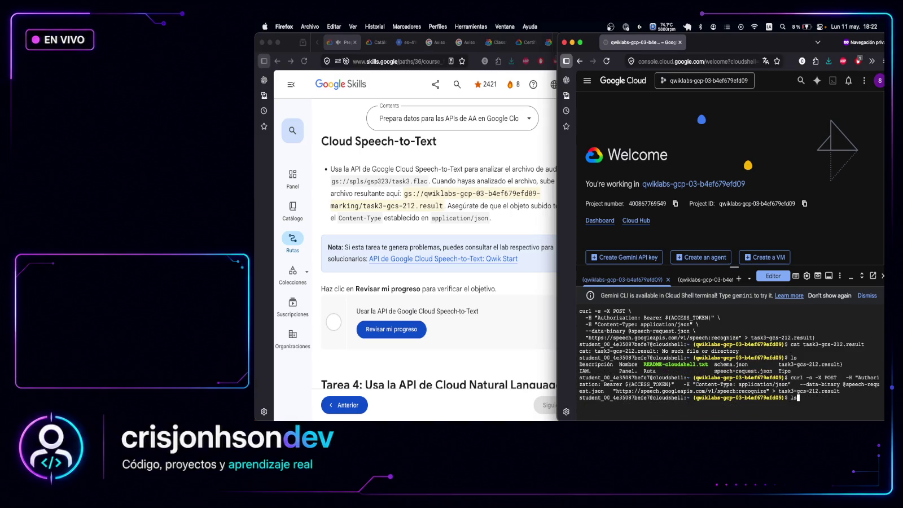
key("Up")
key("Up")
key("Up")
key("Return")
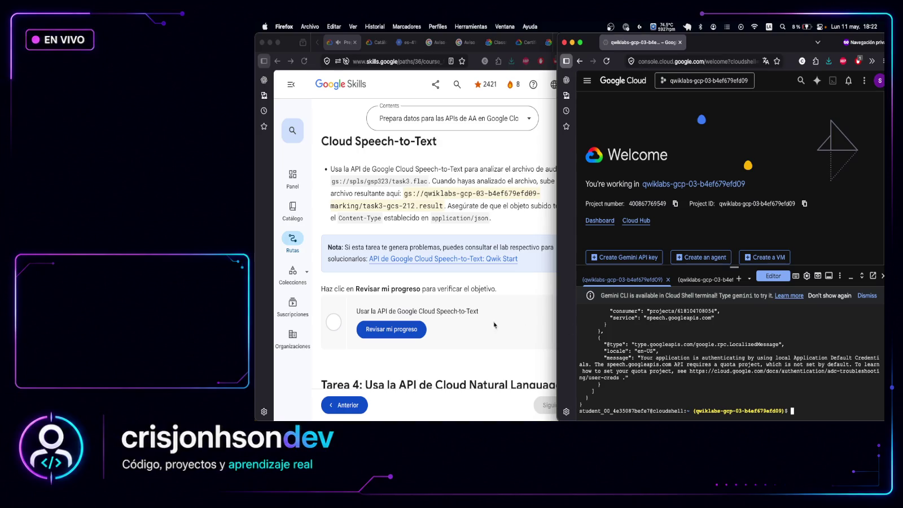
left_click(403, 332)
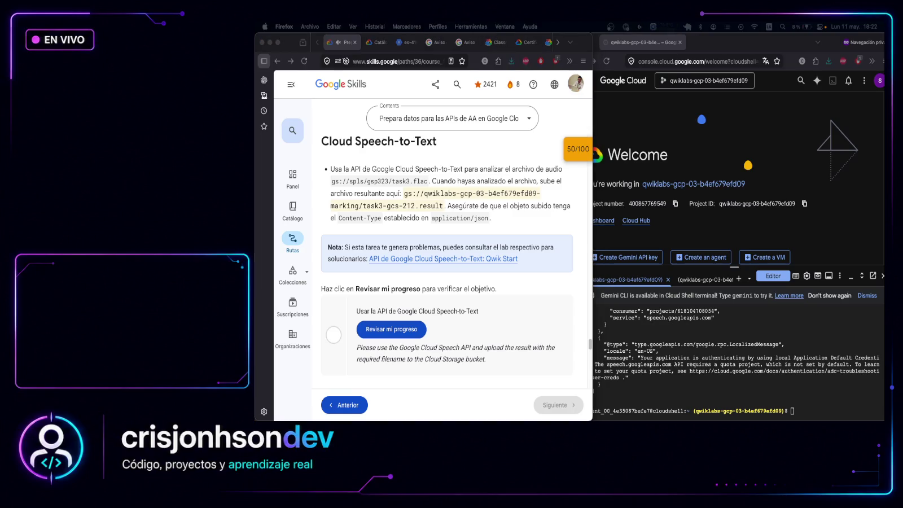
Upload task3-gcs-212.result to the marking bucket with content type application/json
left_click(455, 359)
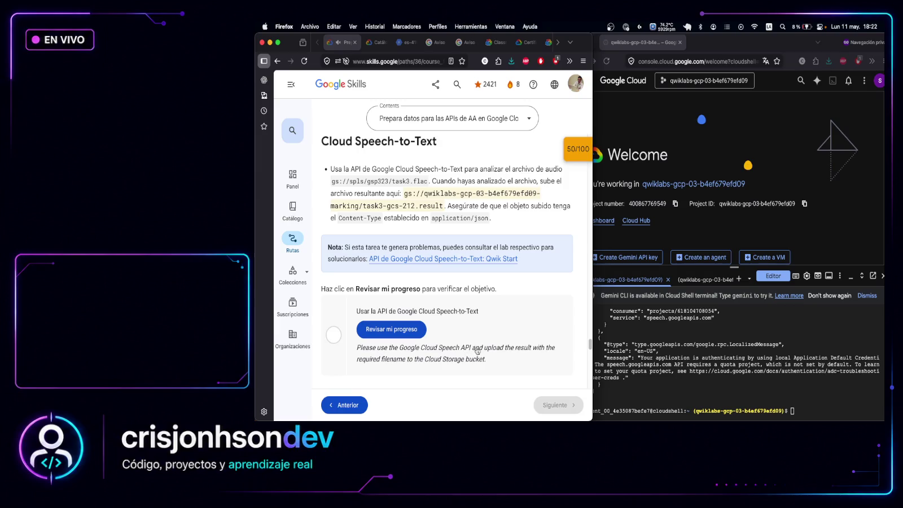
left_click_drag(424, 359, 493, 362)
left_click(493, 362)
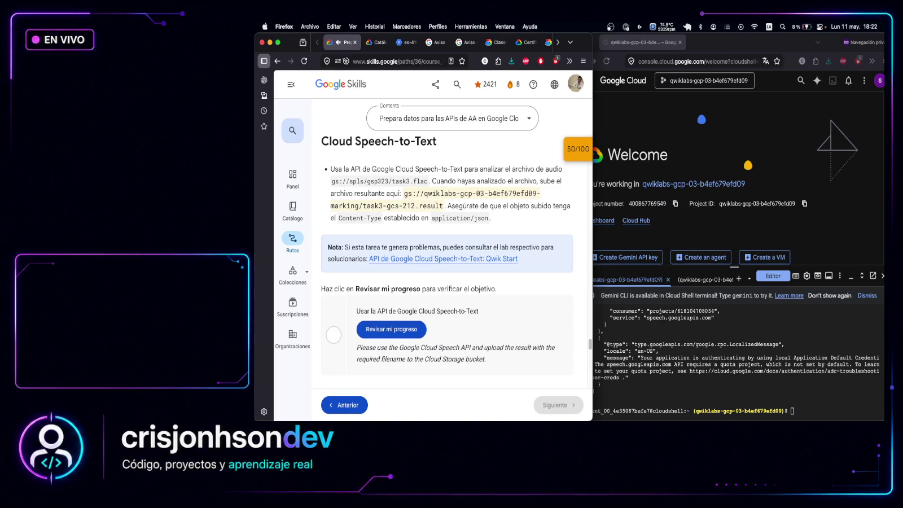
left_click(790, 398)
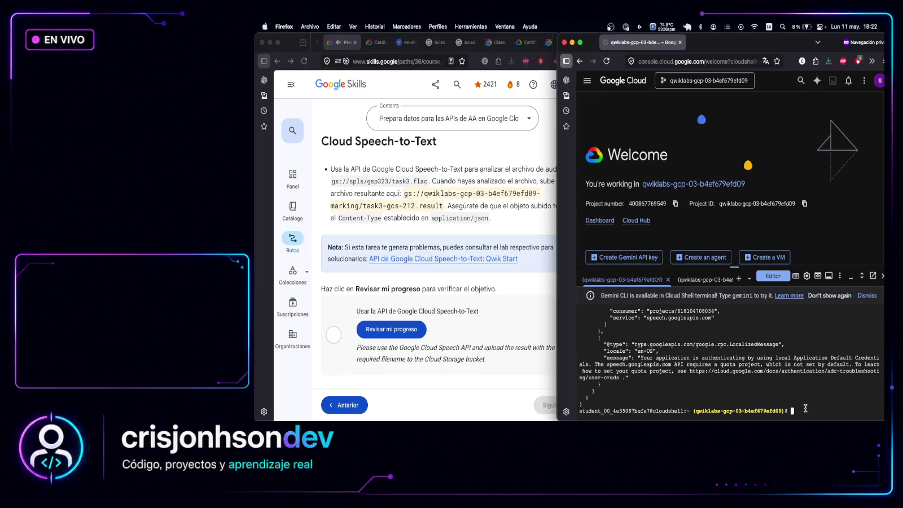
type("gcloud storage cp task3-gcs-212.result \\   gs://${BUCKET}/task3-gcs-212.result \\   --content-type=application/json")
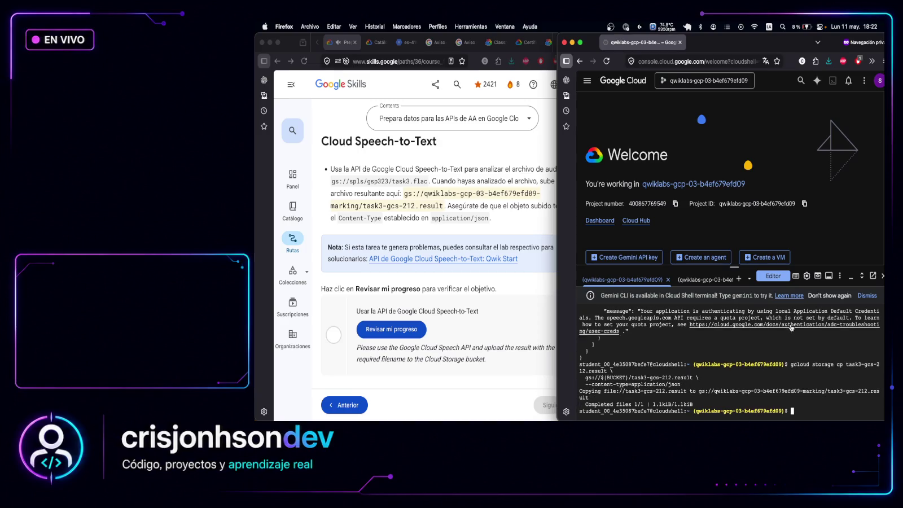
mouse_move(834, 364)
left_mouse_down()
mouse_move(847, 373)
mouse_move(769, 384)
left_mouse_up()
Re-check Speech-to-Text progress and confirm the uploaded object's content type with gcloud storage objects describe
left_click(776, 394)
left_click(401, 329)
left_click(401, 329)
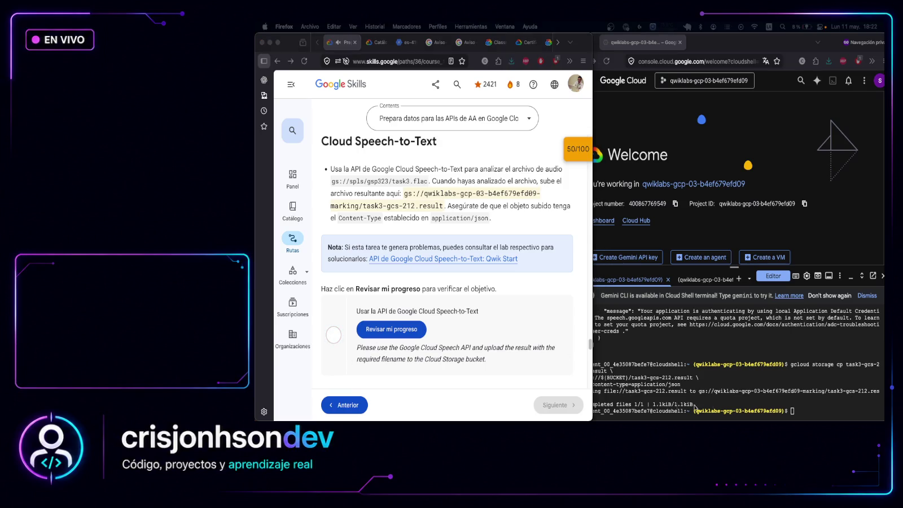
left_click(797, 410)
type("gcloud storage objects describe gs://${BUCKET}/task3-gcs-212.result \\   --format=\"value(contentType)\"")
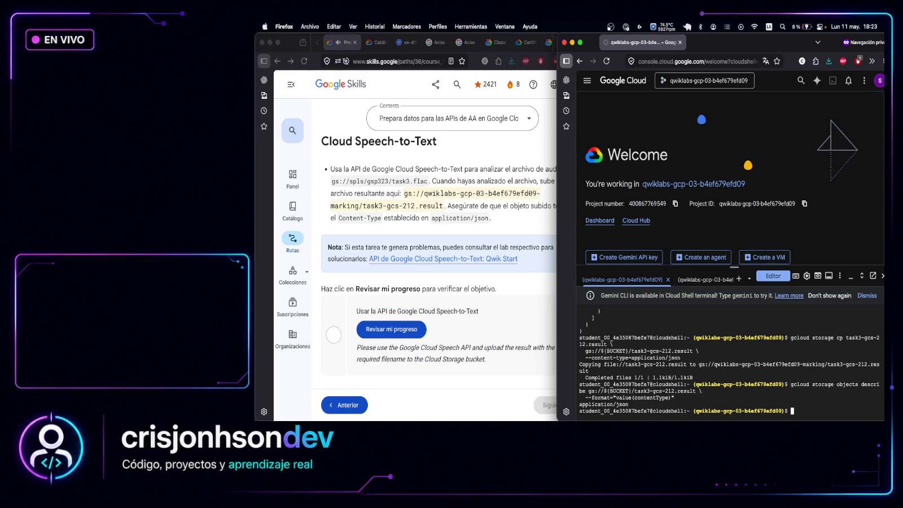
Re-check lab progress and run the BigQuery, Dataflow, Dataproc and Speech status check commands
left_click(392, 329)
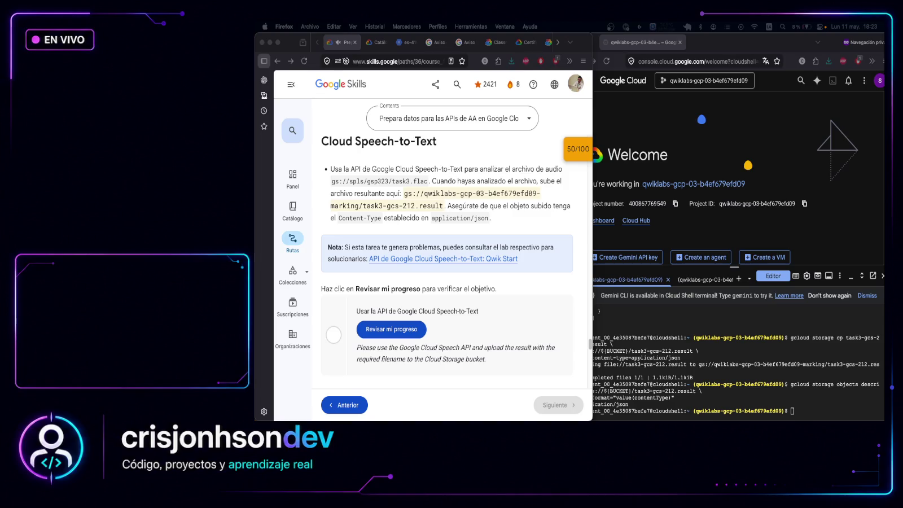
left_click(799, 410)
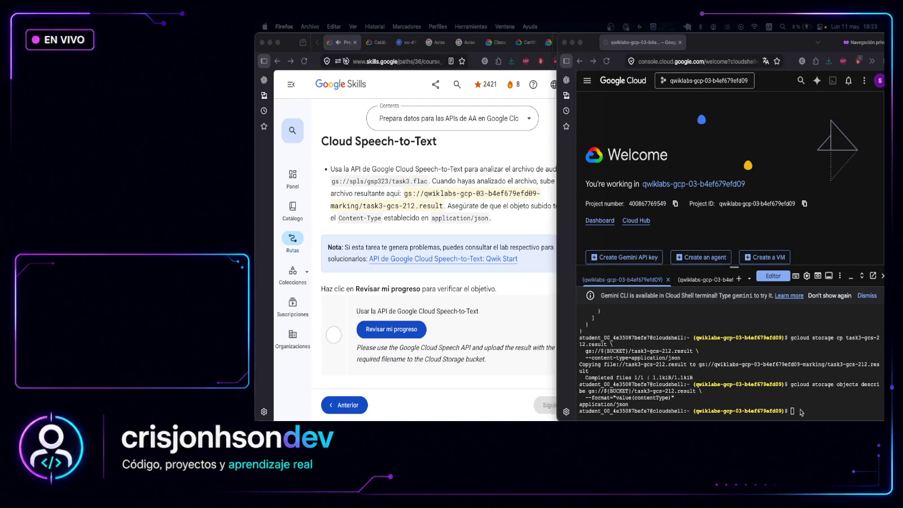
type("# BigQuery bq ls ${PROJECT_ID}:lab_945  # Dataflow gcloud dataflow jobs list --region=us-central1  # Dataproc gcloud dataproc clusters list --region=us-central1 gcloud dataproc jobs list --region=us-central1  # Speech result gcloud storage objects describe gs://${BUCKET}/task3-gcs-212.result \\   --format=\"value(contentType)\"")
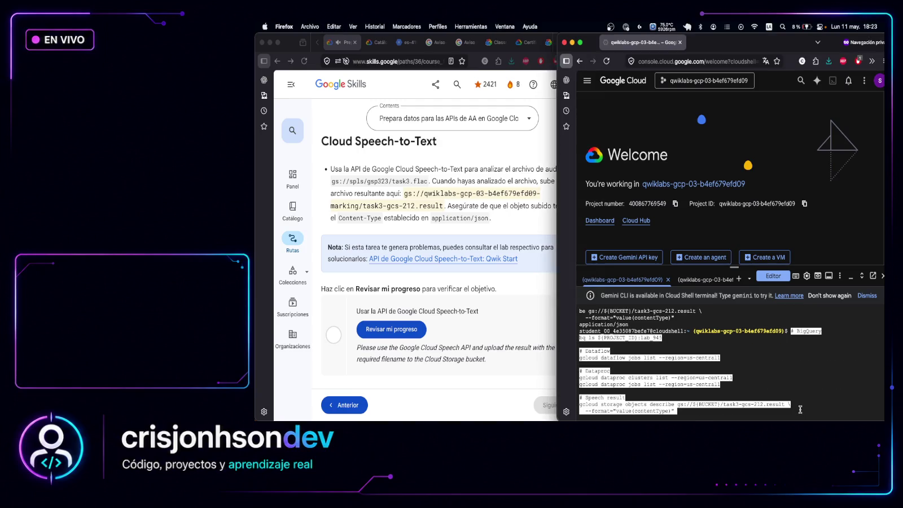
key("Right")
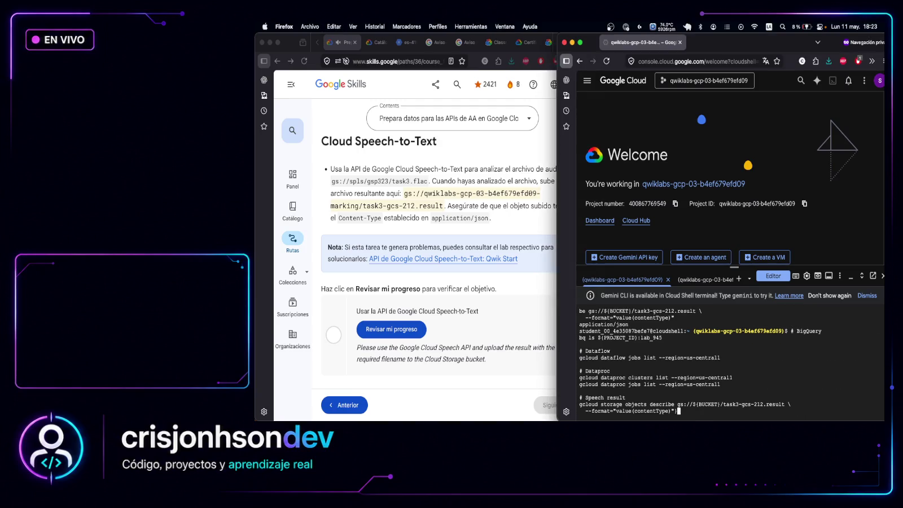
key("Return")
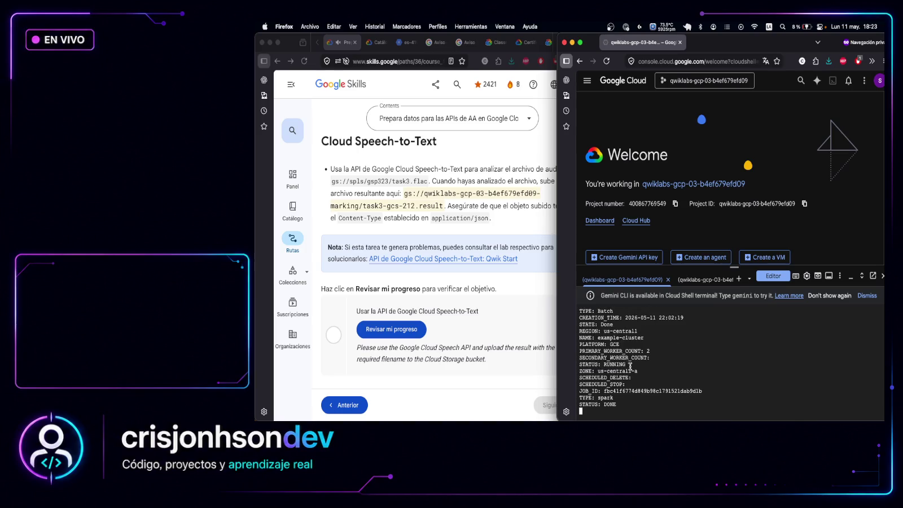
left_click_drag(631, 364, 579, 364)
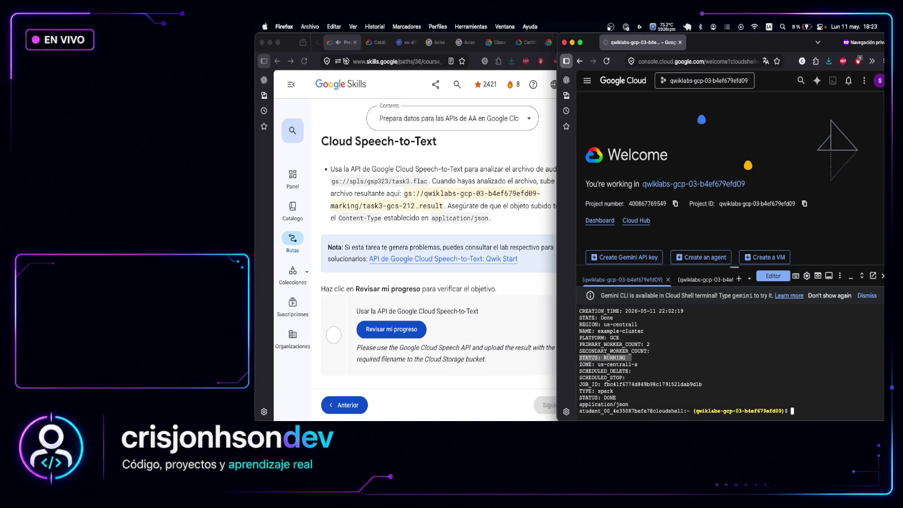
key("super+Tab")
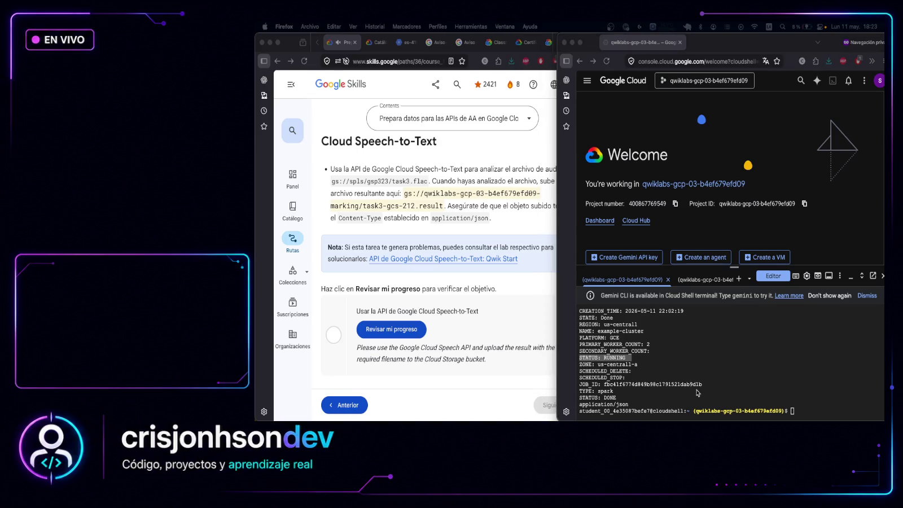
scroll(695, 372, "up", 5)
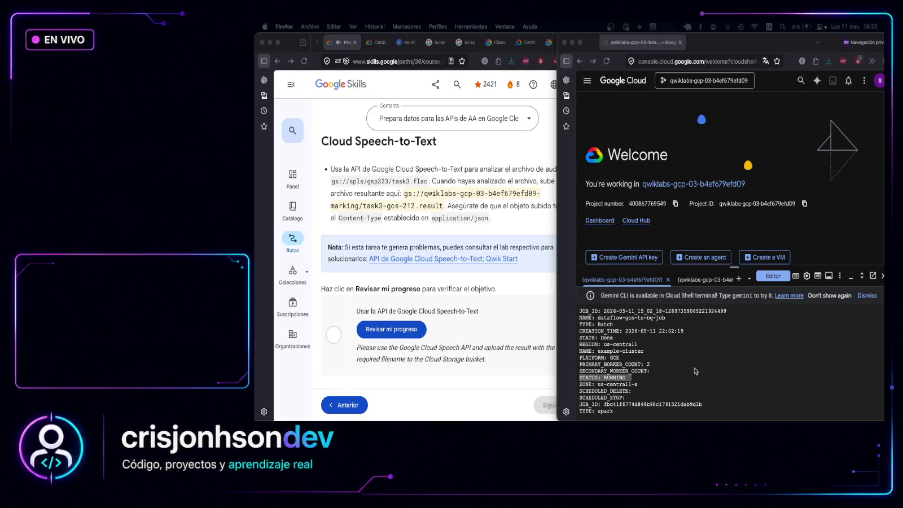
scroll(695, 371, "down", 5)
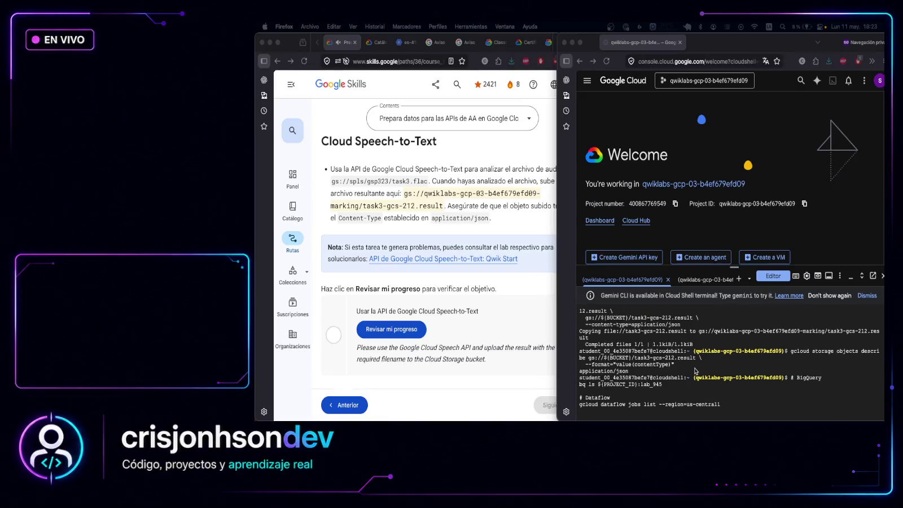
scroll(695, 371, "up", 3)
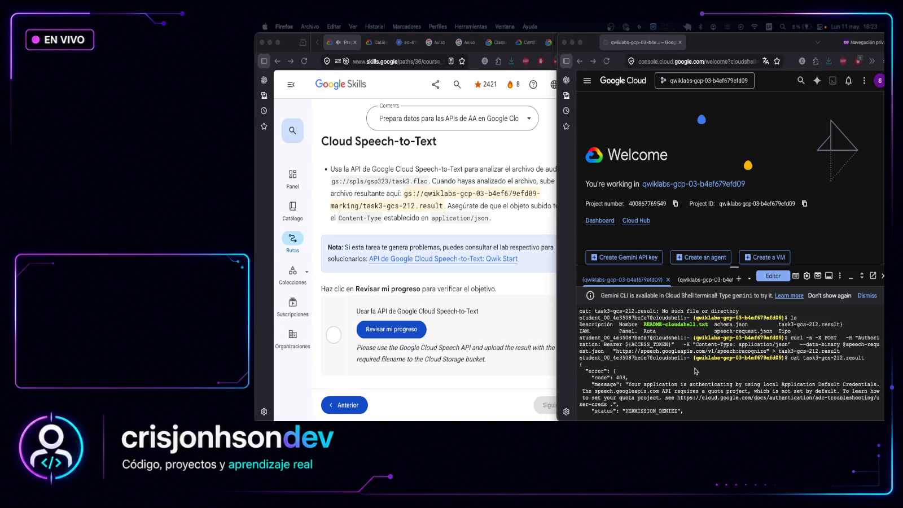
scroll(696, 370, "up", 5)
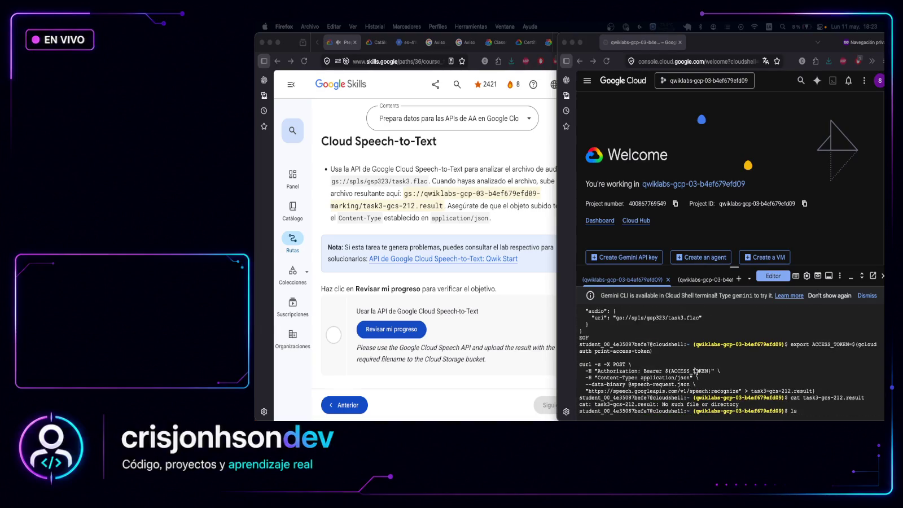
scroll(695, 371, "up", 5)
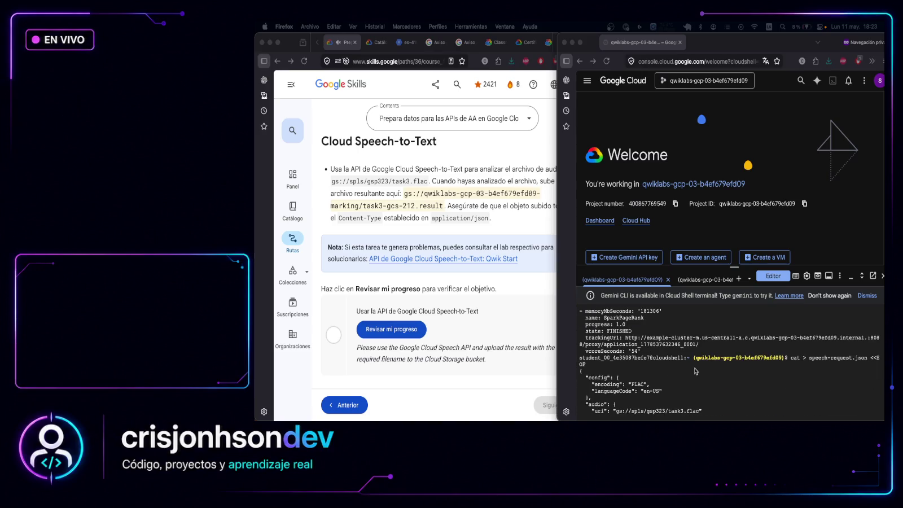
scroll(696, 371, "up", 5)
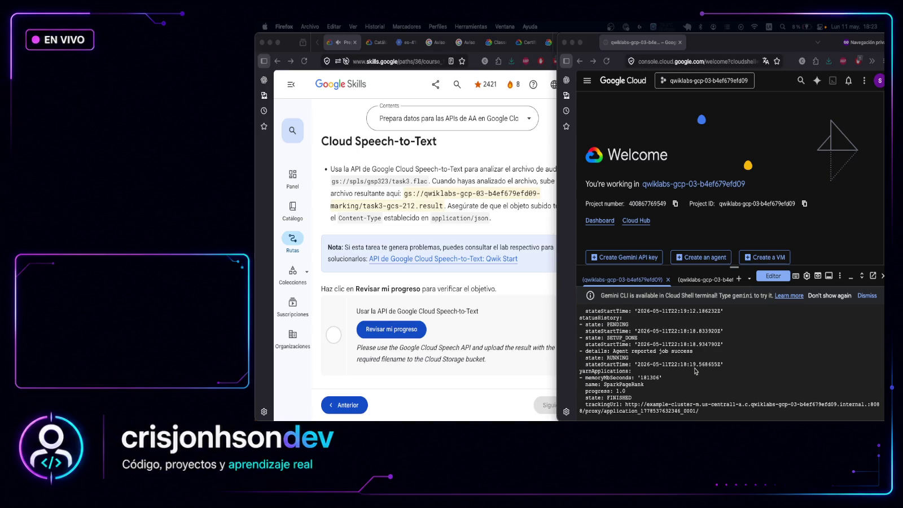
scroll(696, 371, "down", 3)
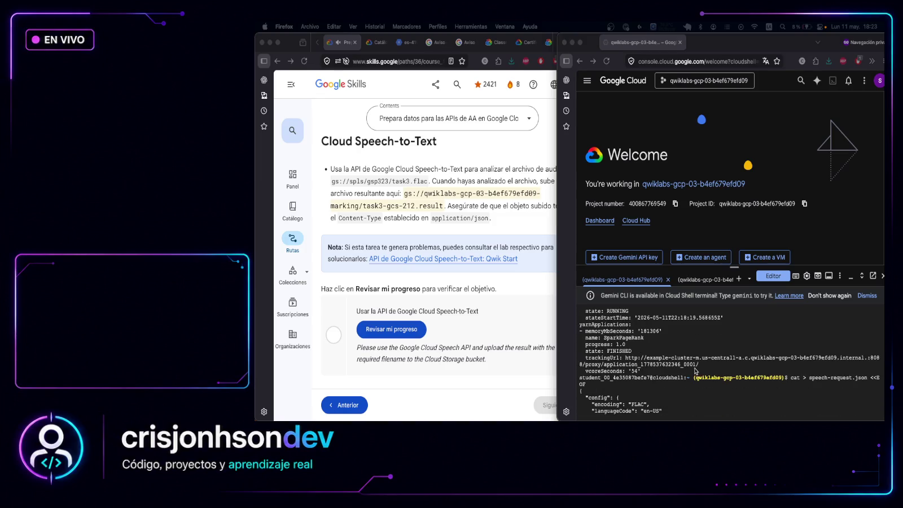
scroll(695, 371, "up", 5)
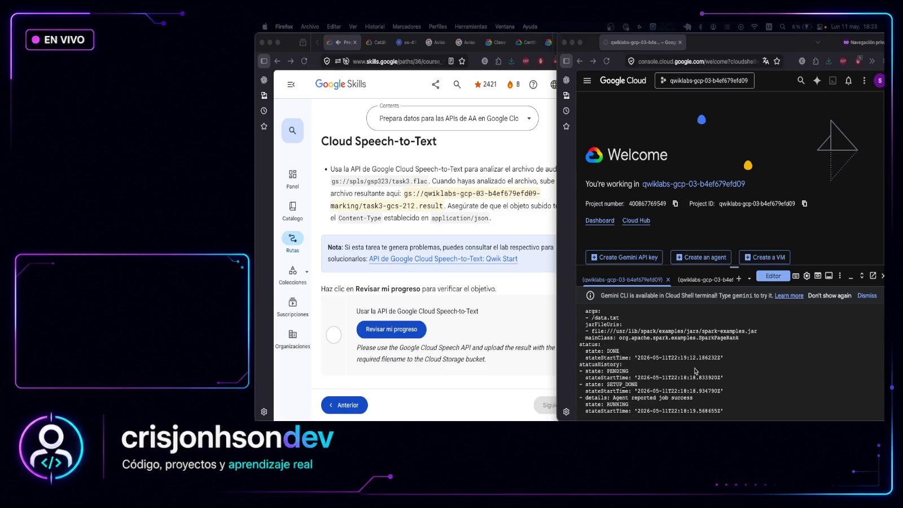
scroll(695, 370, "up", 6)
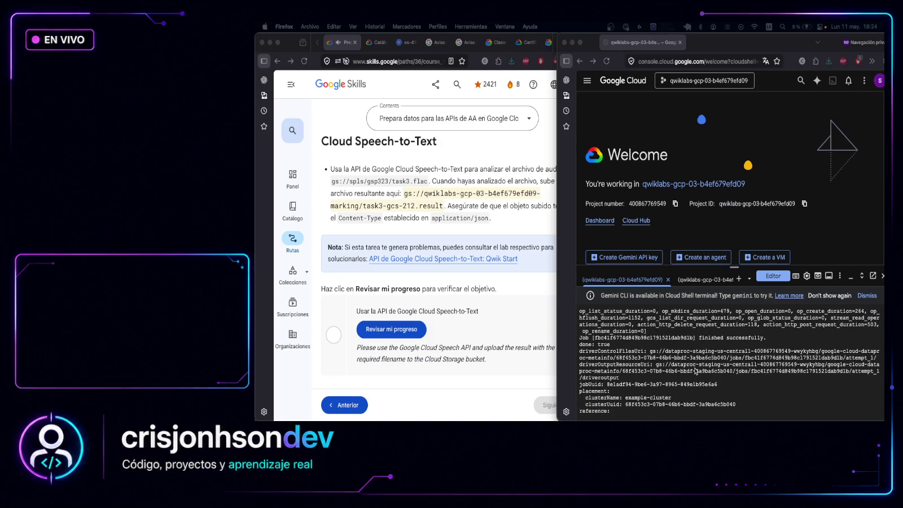
scroll(696, 371, "up", 8)
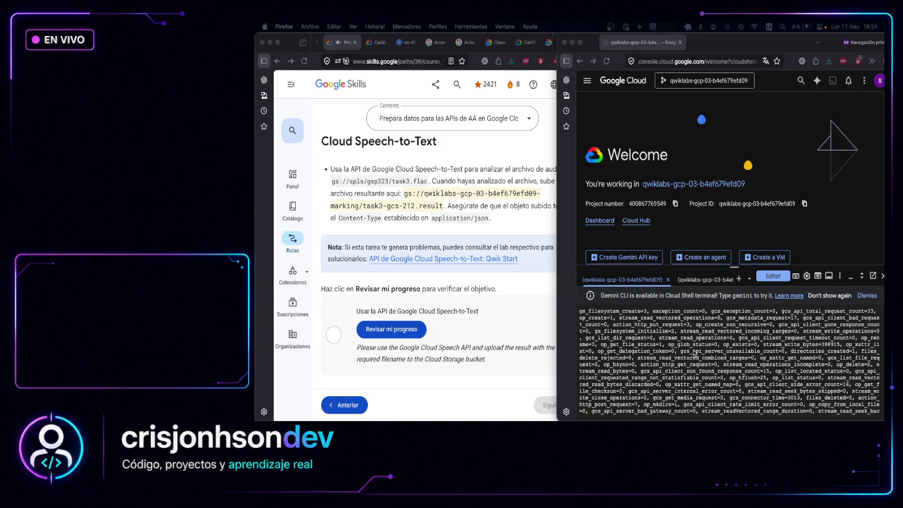
scroll(694, 353, "up", 5)
scroll(694, 353, "up", 5)
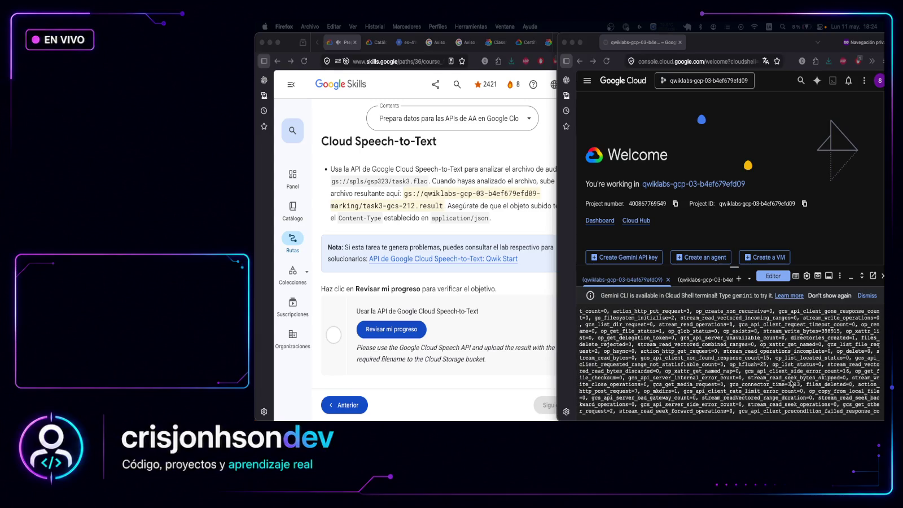
scroll(778, 375, "down", 10)
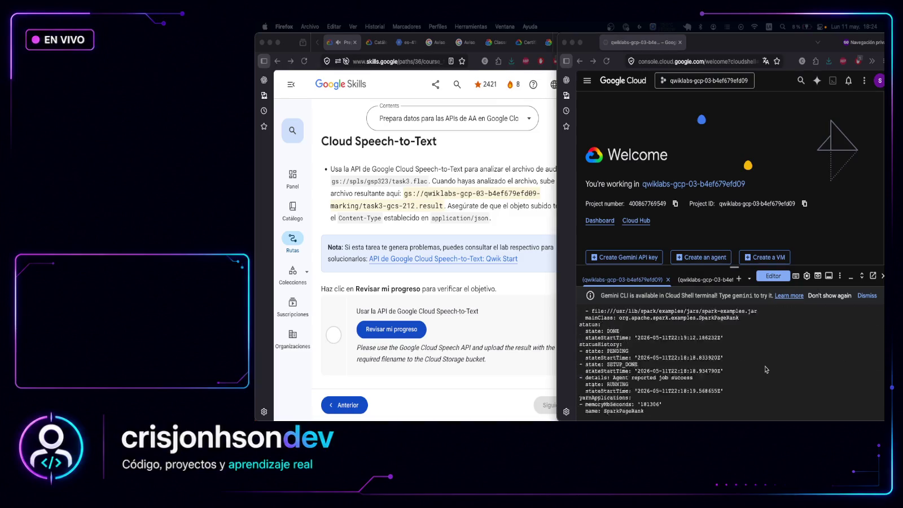
scroll(767, 370, "up", 5)
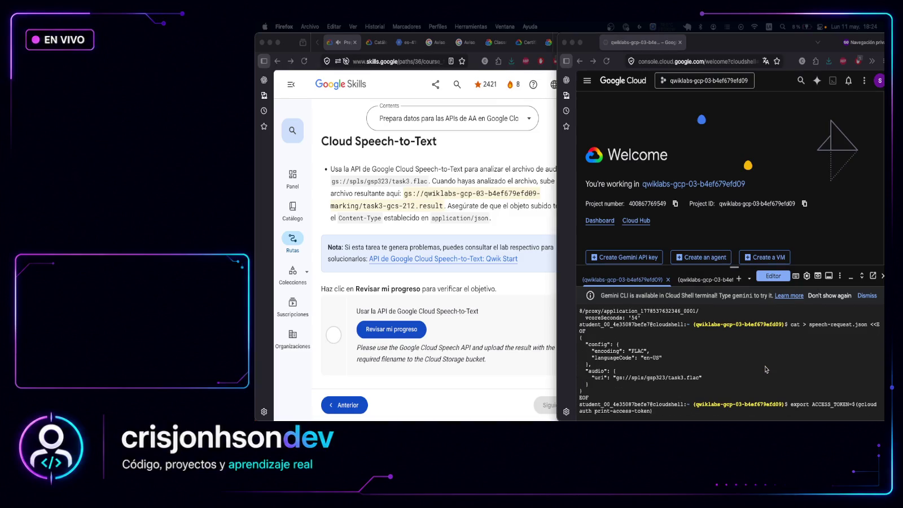
scroll(766, 370, "up", 3)
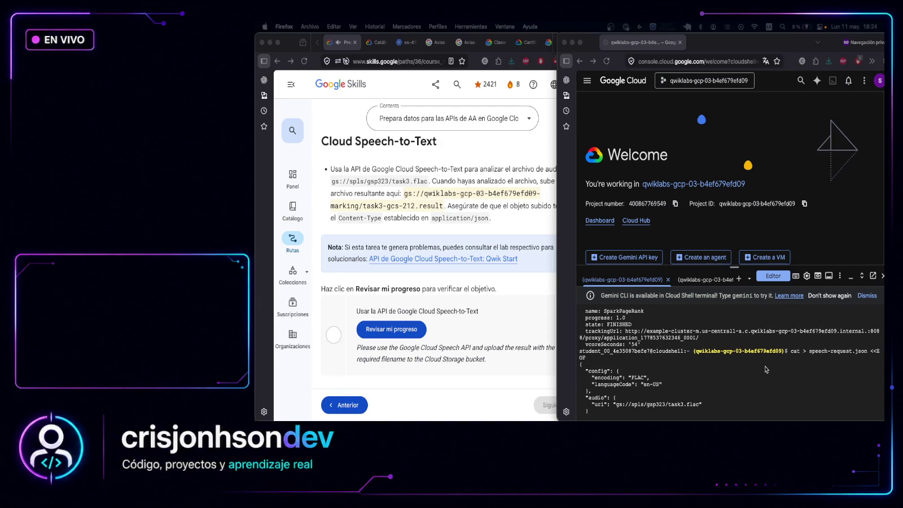
scroll(766, 370, "up", 1)
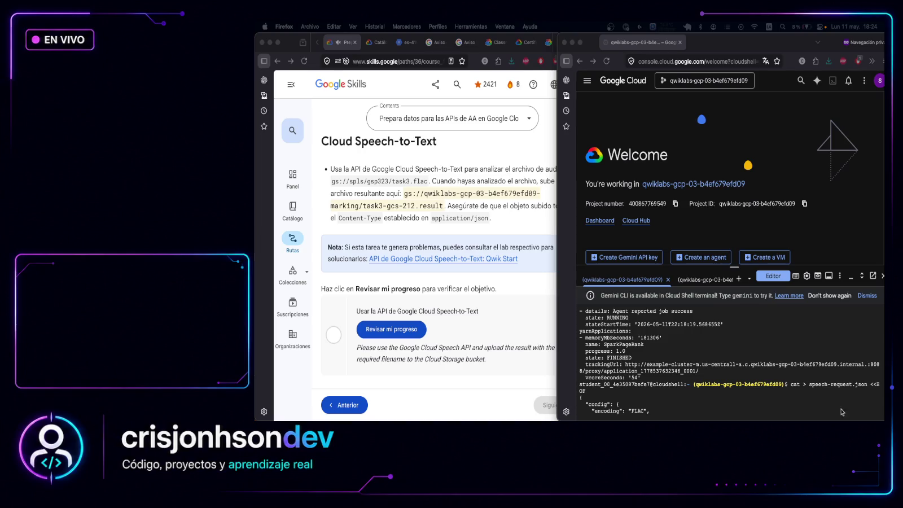
Compare the task's upload instruction with the example-cluster RUNNING status in the shell output
left_click(566, 389)
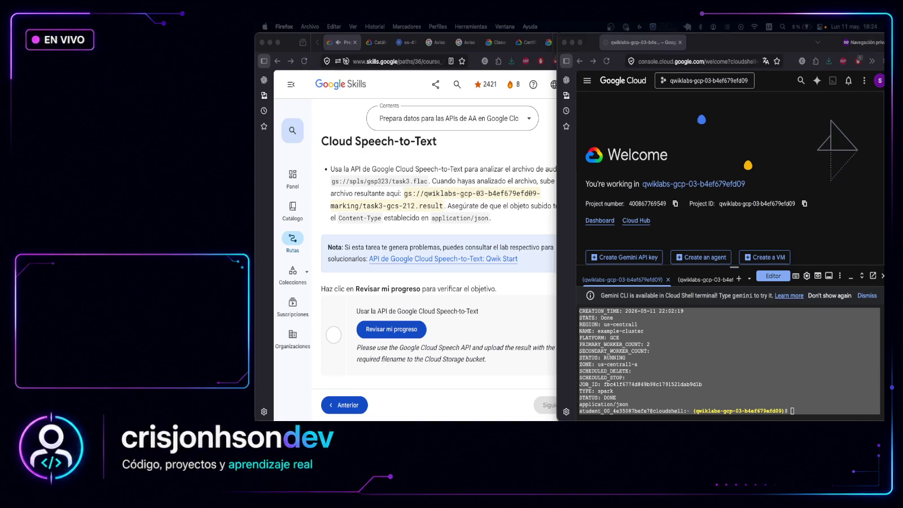
left_click(510, 357)
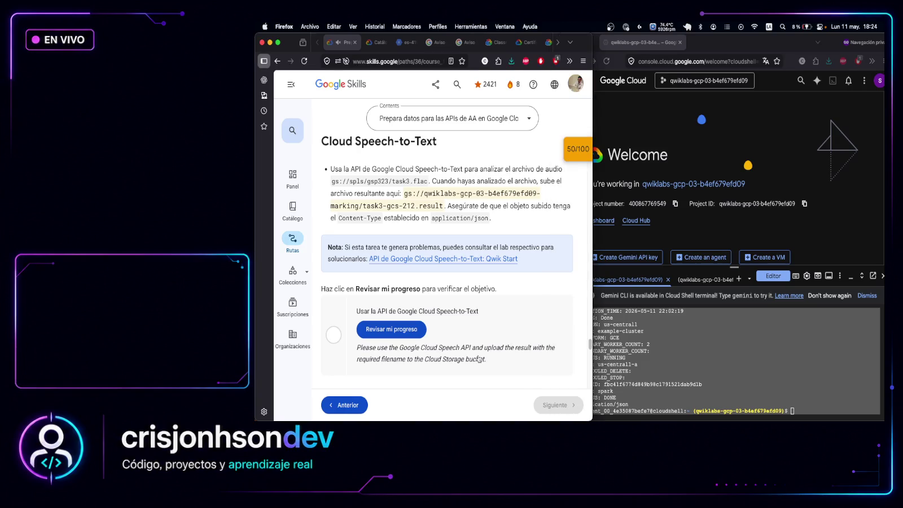
mouse_move(488, 359)
left_mouse_down()
mouse_move(358, 348)
mouse_move(514, 360)
left_mouse_up()
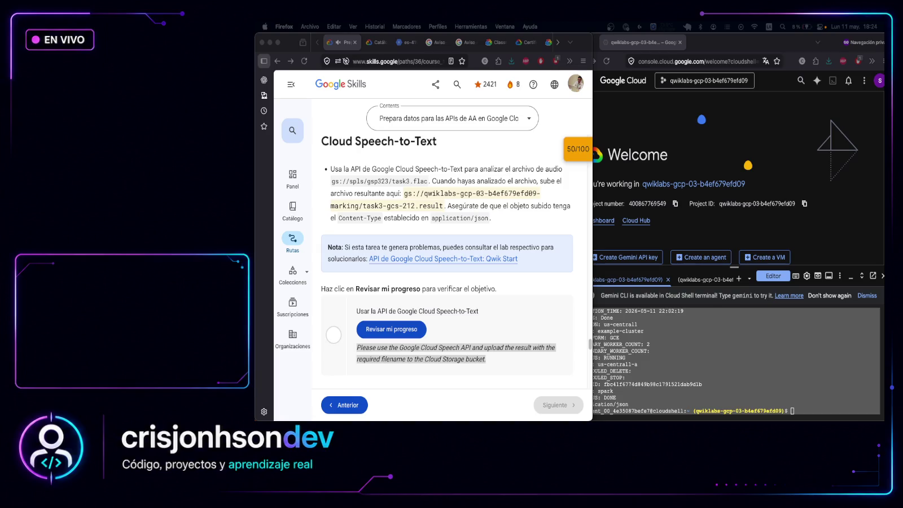
left_click(610, 350)
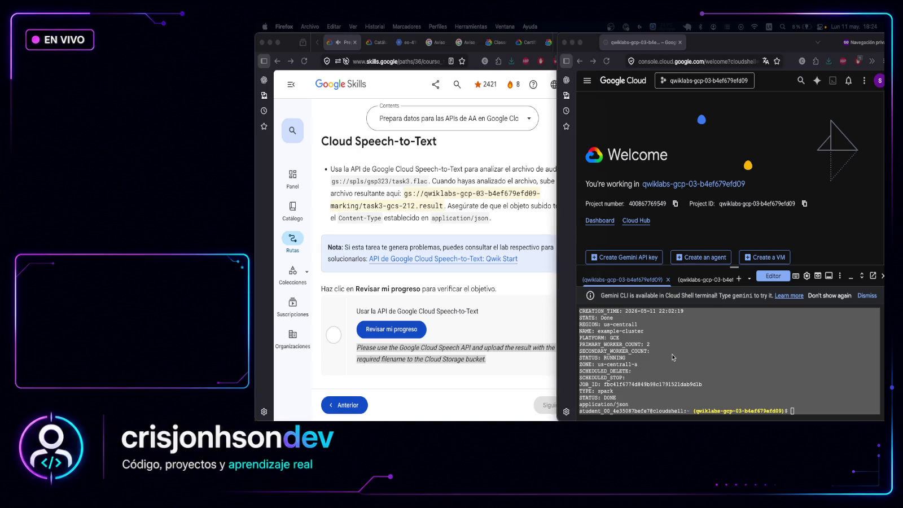
left_click(629, 357)
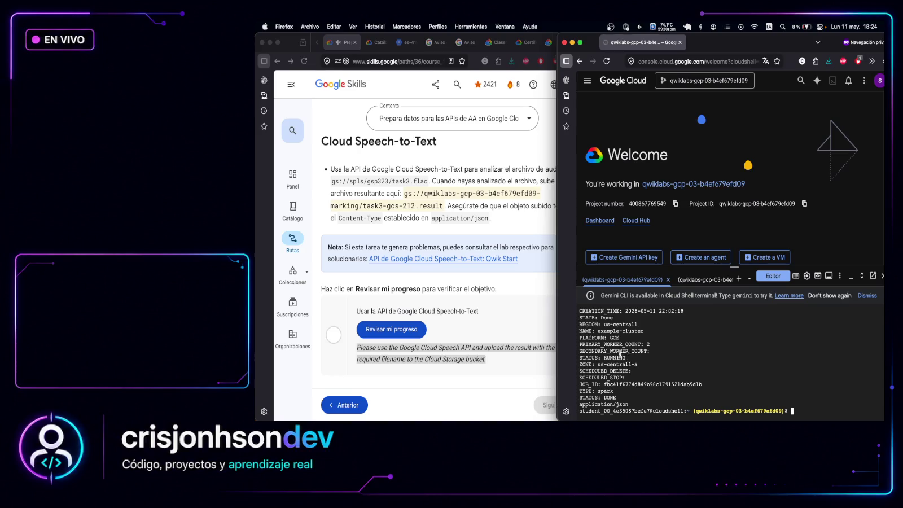
triple_click(629, 358)
left_click(636, 331)
triple_click(636, 331)
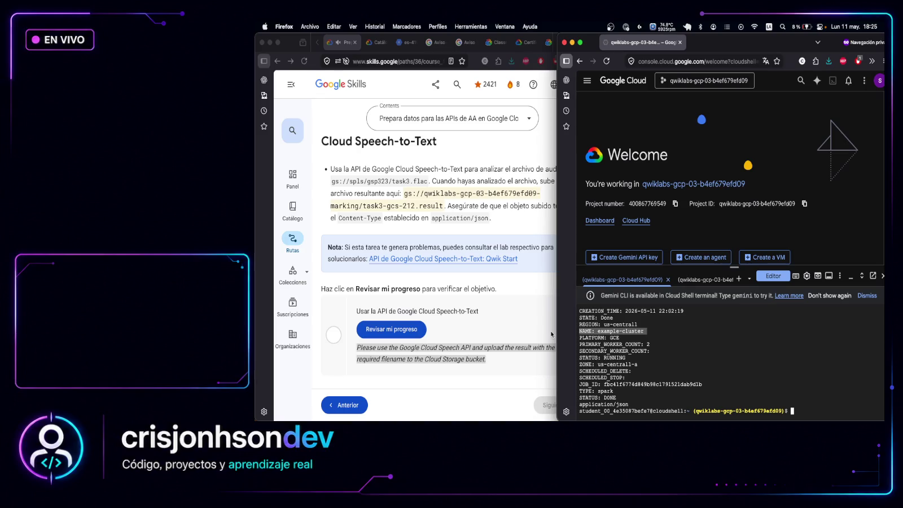
left_click(514, 323)
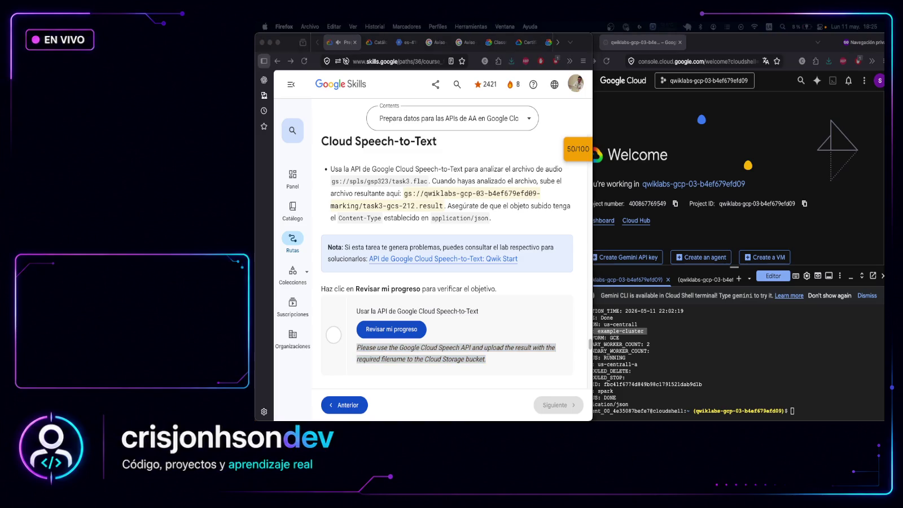
Delete the old task3-gcs-212.result file with rm -f
left_click(818, 412)
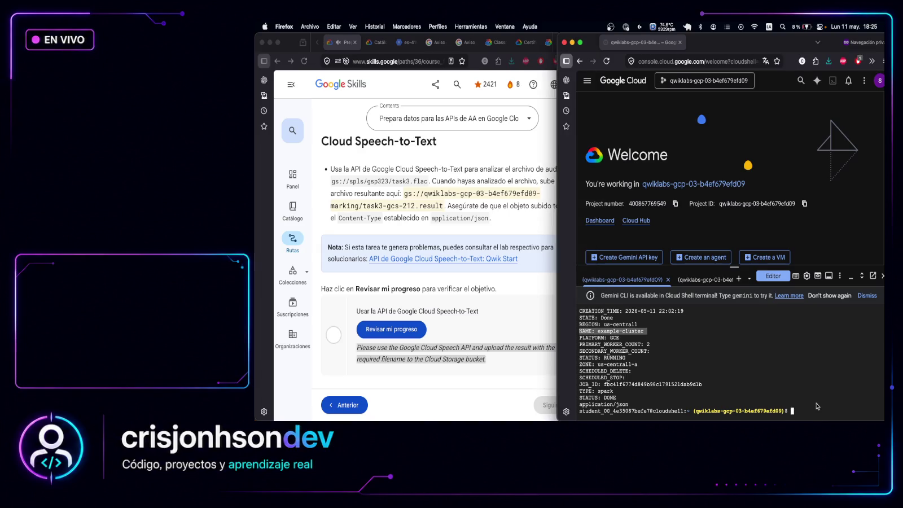
key("super+v")
key("Return")
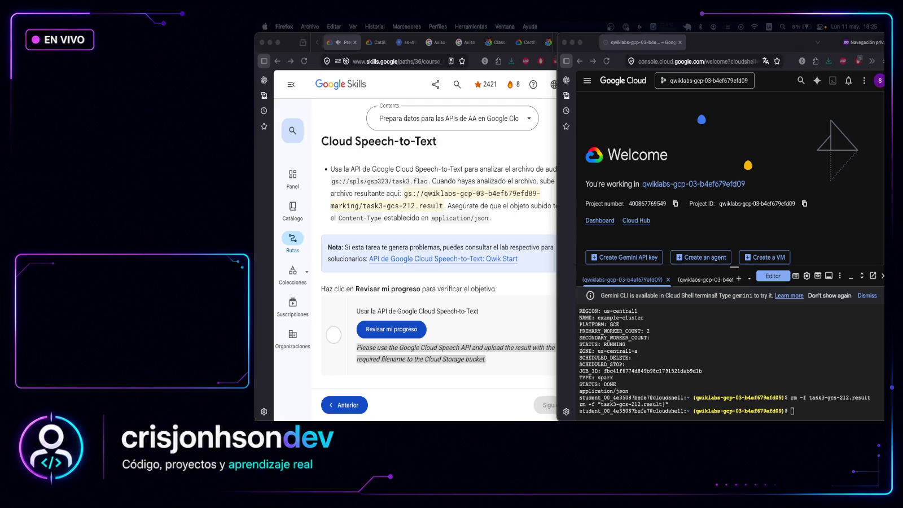
Set and print the PROJECT_ID and BUCKET variables, then create speech-request.json
left_click(805, 416)
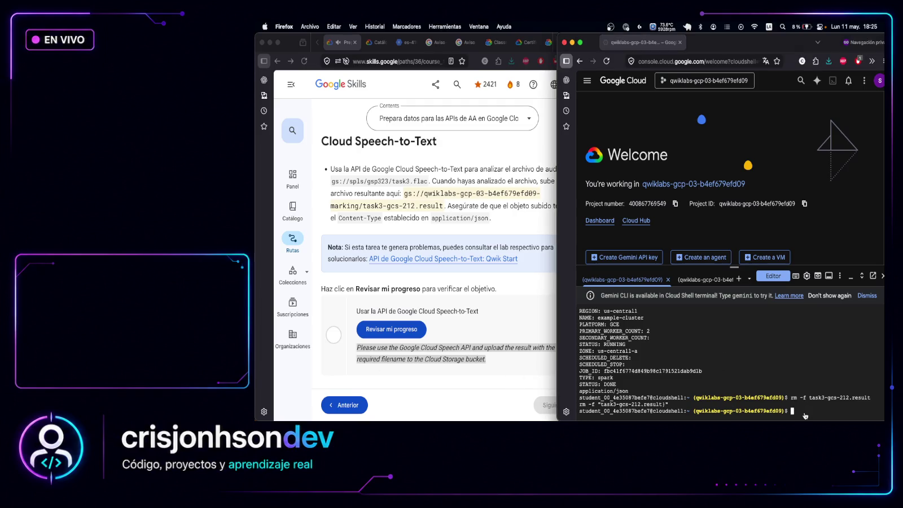
key("super+v")
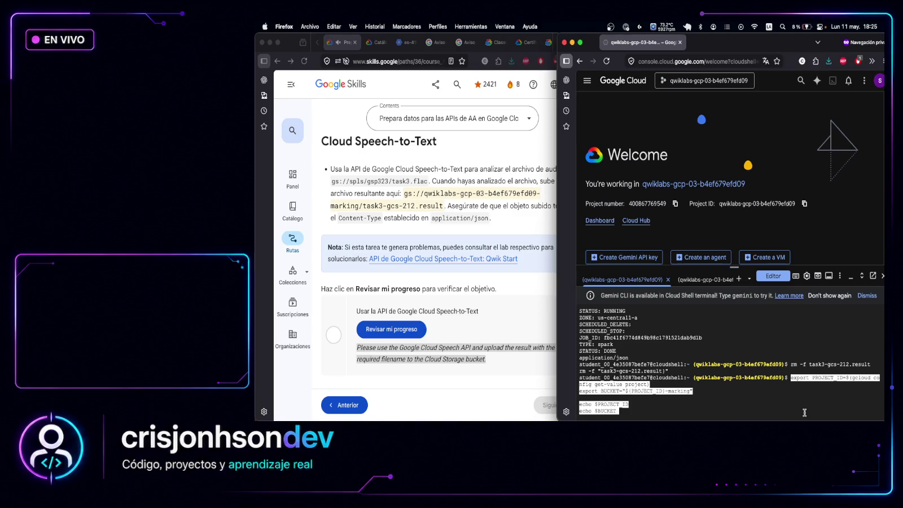
key("Return")
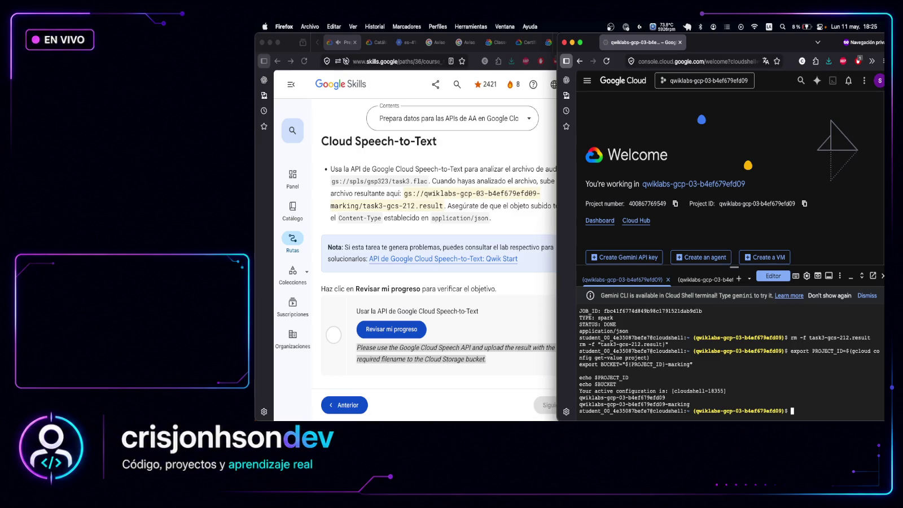
key("super+Tab")
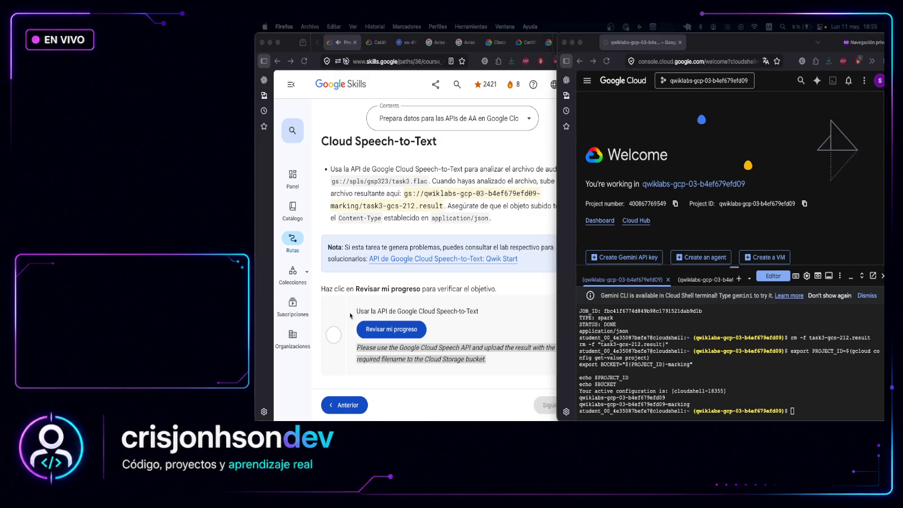
left_click(834, 407)
key("super+v")
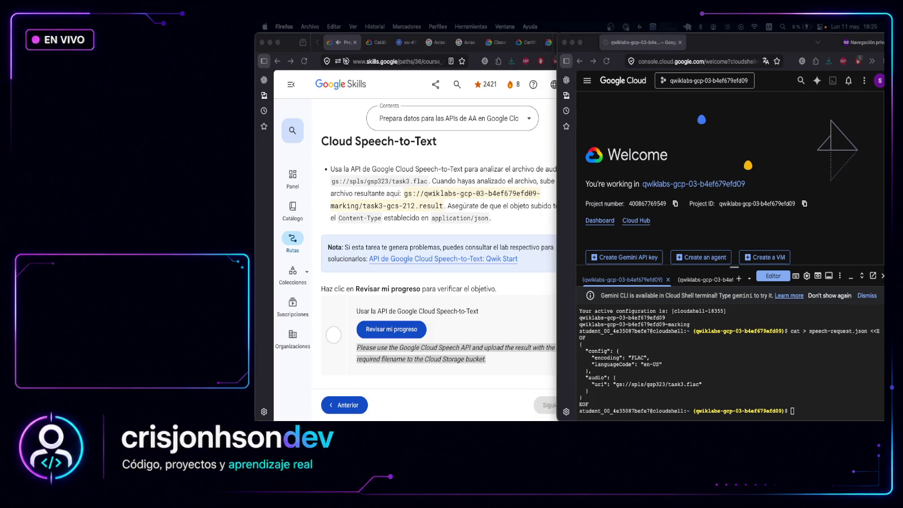
Transcribe task3.flac via speech:recognize into task3-gcs-212.result and print the transcript
left_click(824, 409)
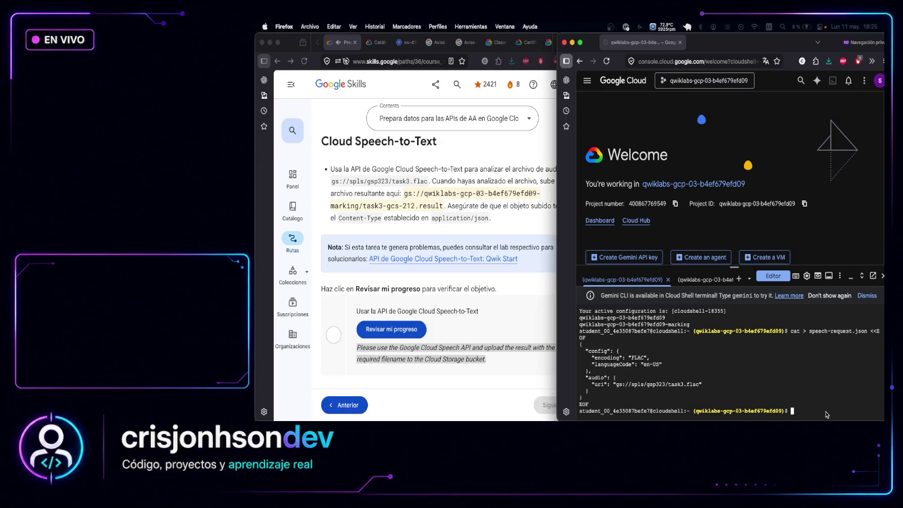
key("super+v")
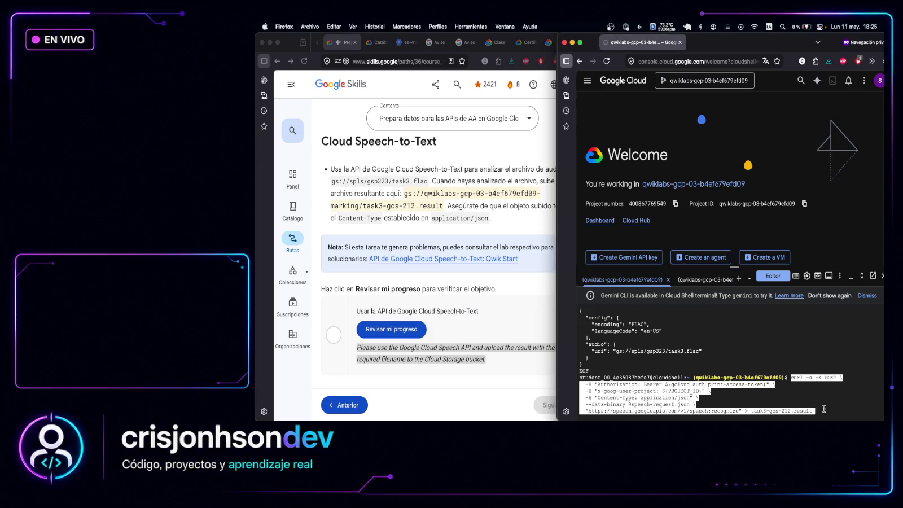
key("Return")
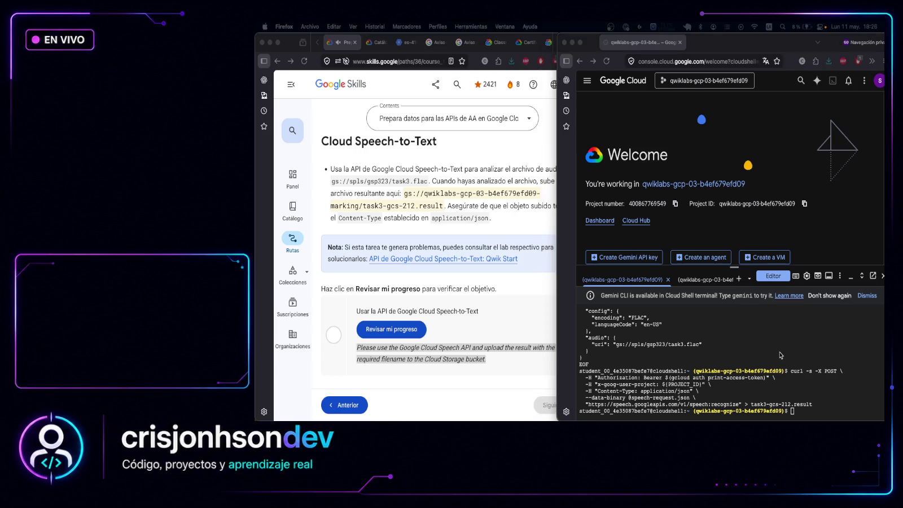
left_click(823, 410)
key("super+v")
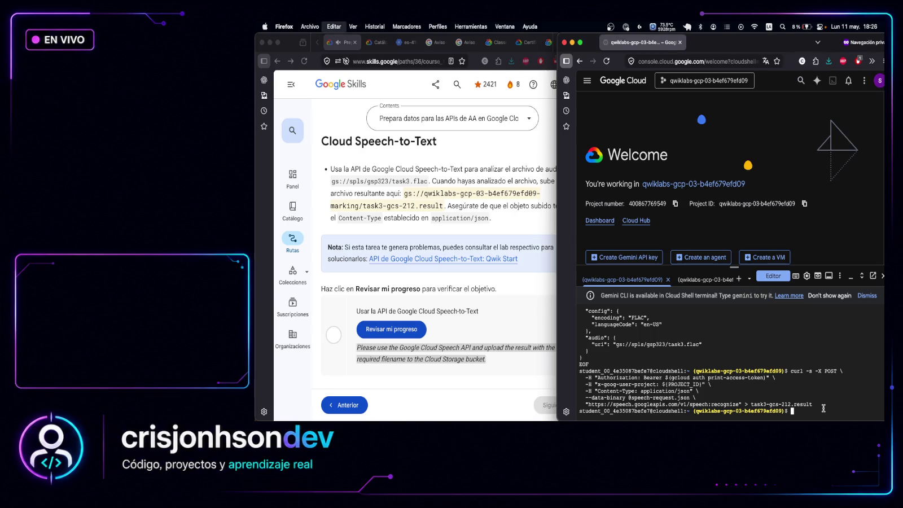
key("Return")
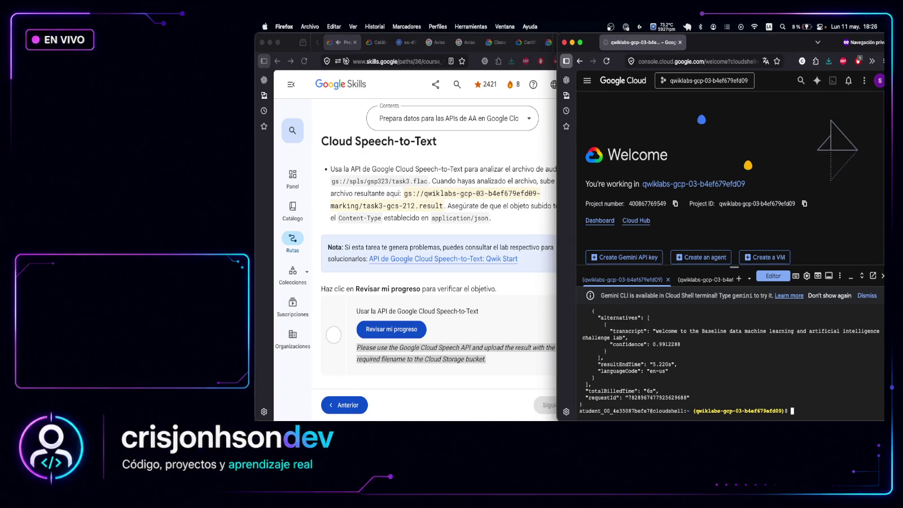
Review the printed transcript in Cloud Shell, then clear the text selection
scroll(763, 351, "up", 2)
mouse_move(687, 357)
left_mouse_down()
mouse_move(781, 369)
mouse_move(678, 347)
mouse_move(612, 351)
left_mouse_up()
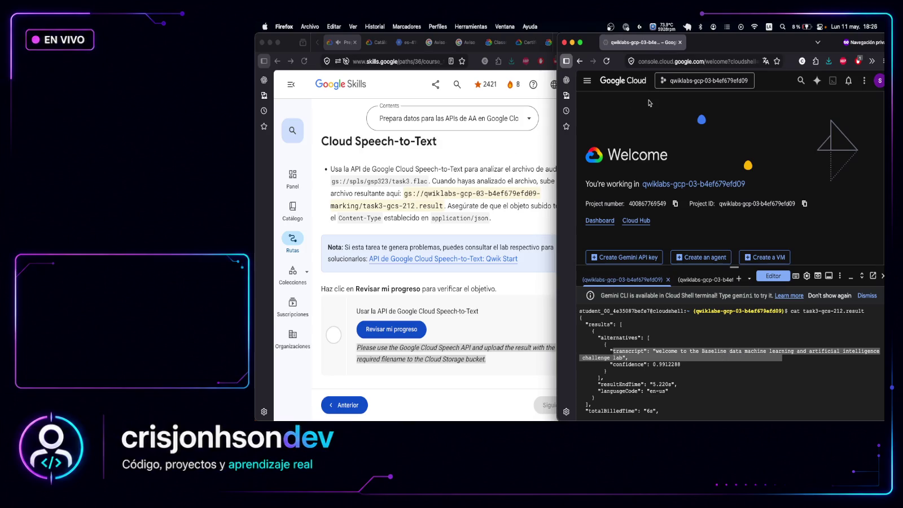
key("super+Tab")
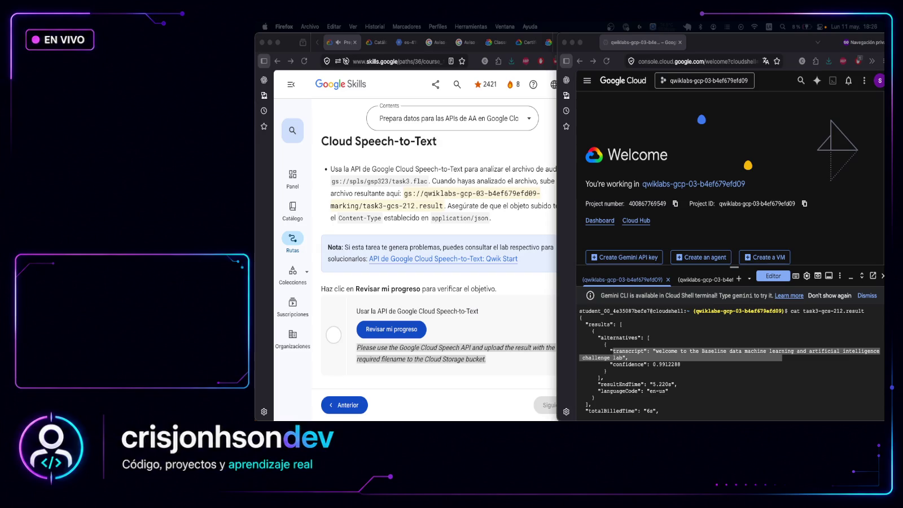
scroll(713, 407, "down", 2)
left_click(732, 367)
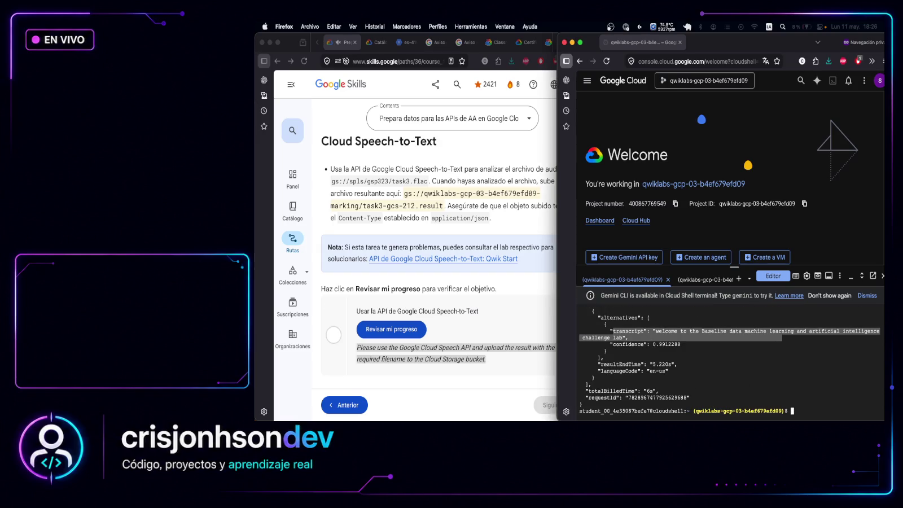
left_click(811, 408)
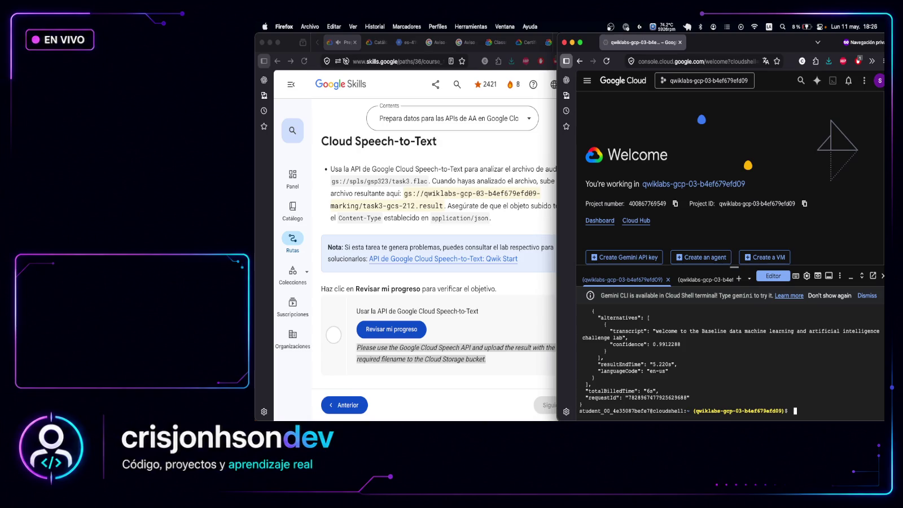
key("super+Tab")
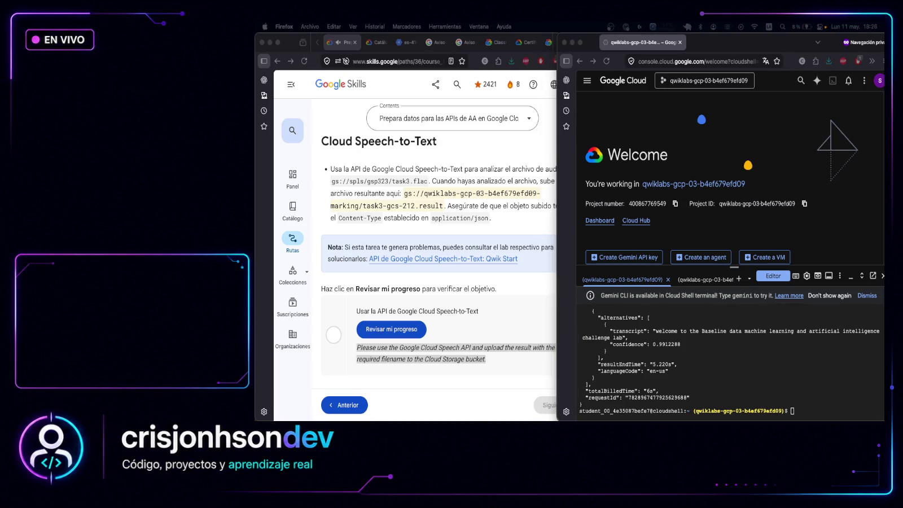
Upload task3-gcs-212.result to gs://${BUCKET}/ as application/json and print the stored copy
left_click(809, 410)
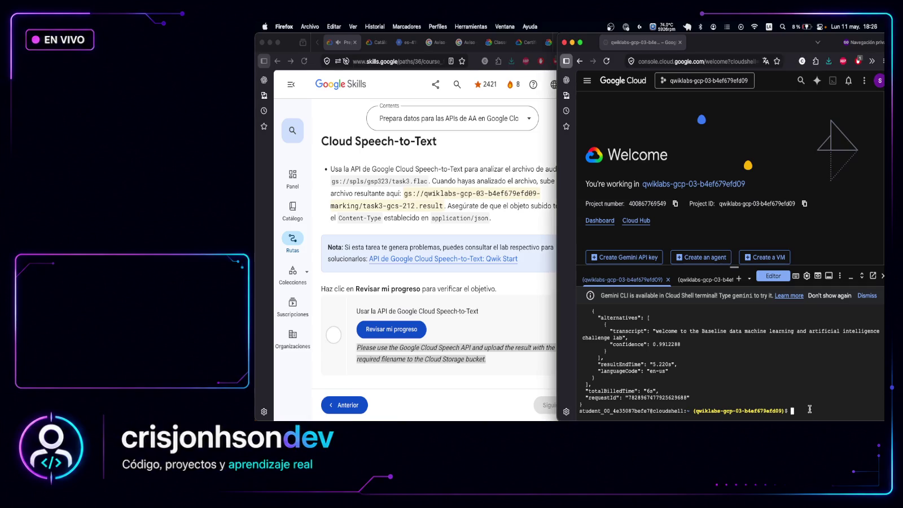
key("super+v")
key("Return")
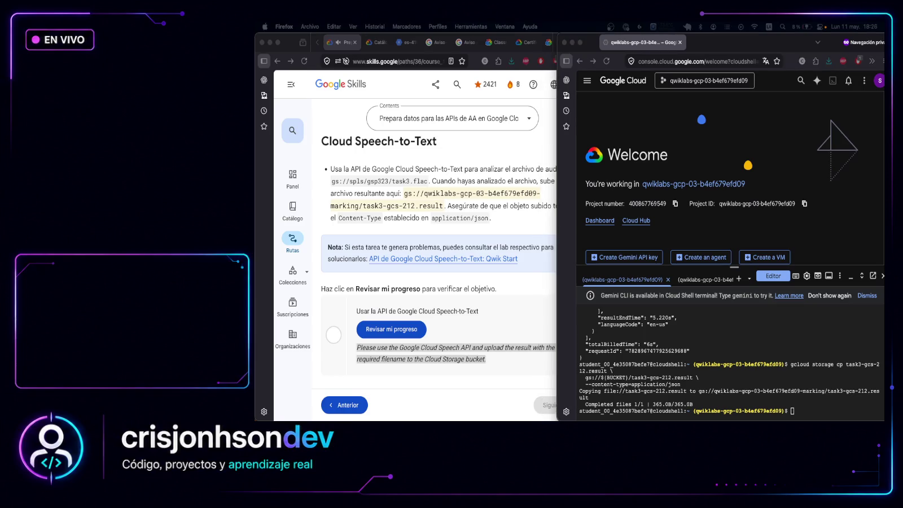
left_click(800, 411)
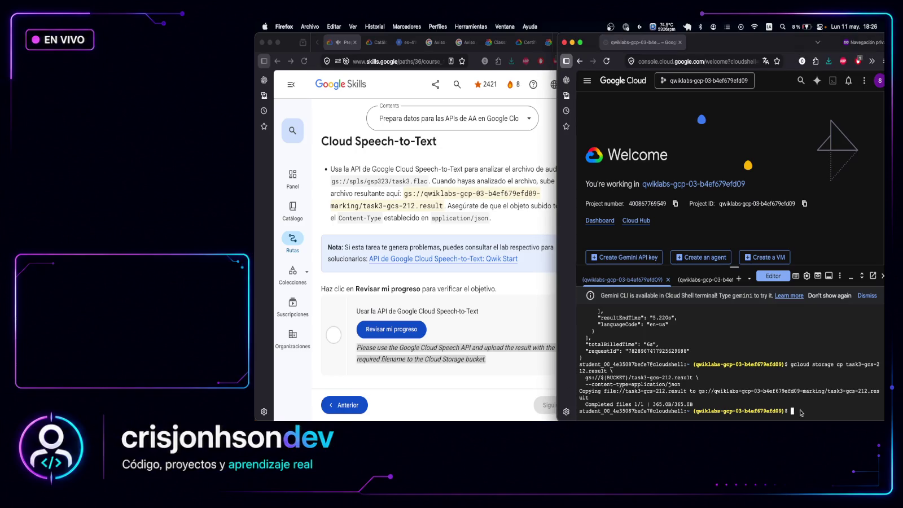
key("super+v")
key("Return")
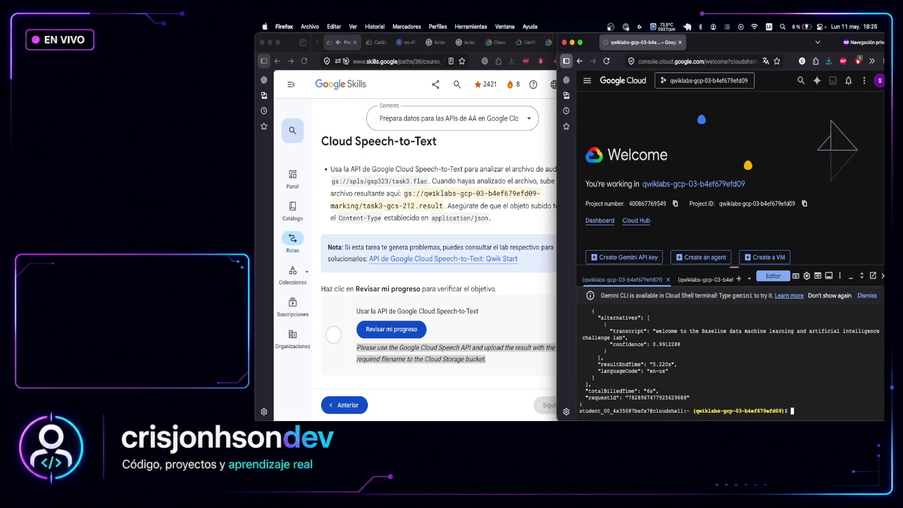
Run Revisar mi progreso for Speech-to-Text, then scroll down to Tarea 4: Cloud Natural Language
left_click(396, 329)
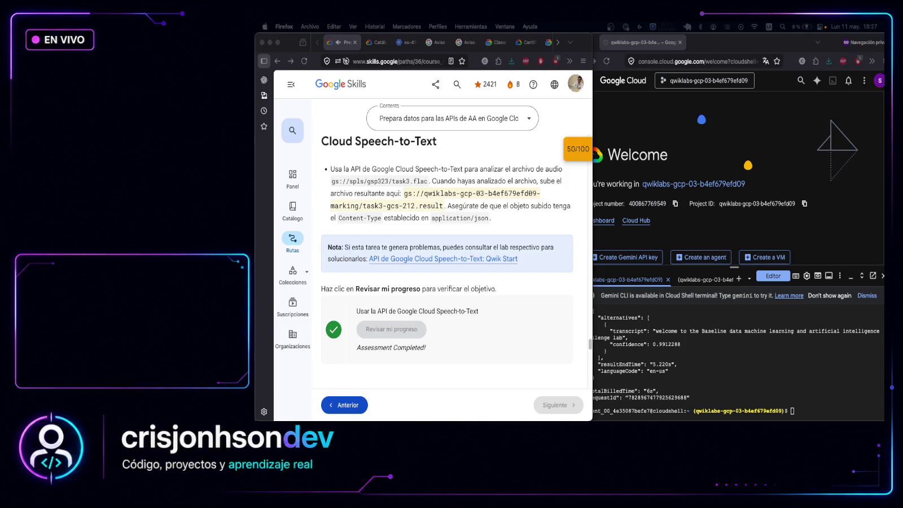
scroll(440, 292, "down", 5)
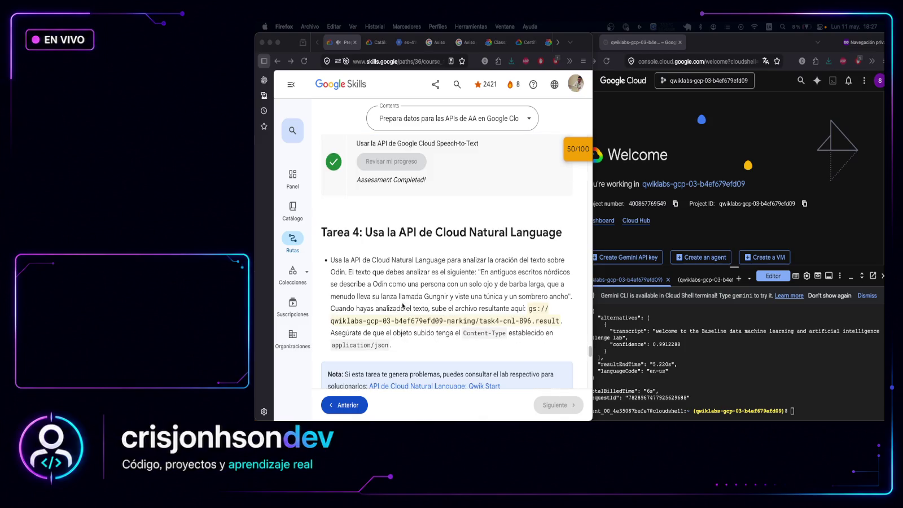
scroll(440, 292, "down", 2)
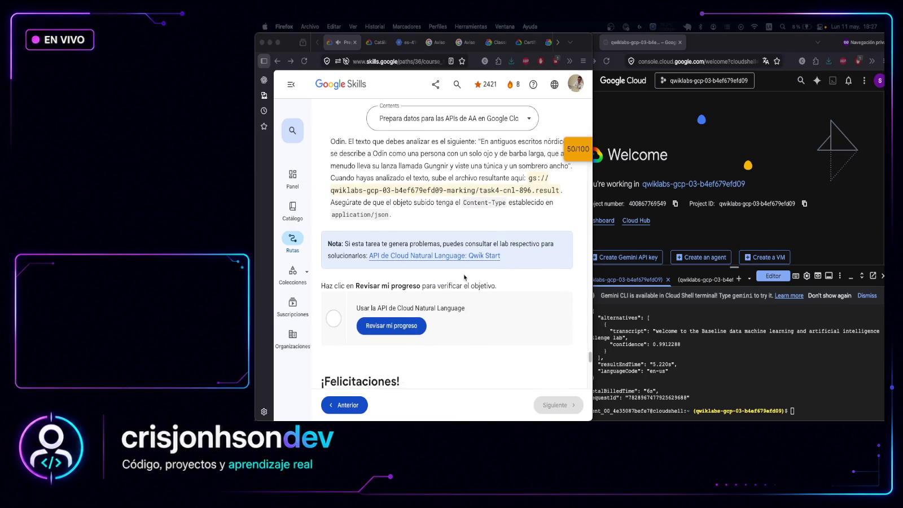
left_click_drag(395, 308, 477, 316)
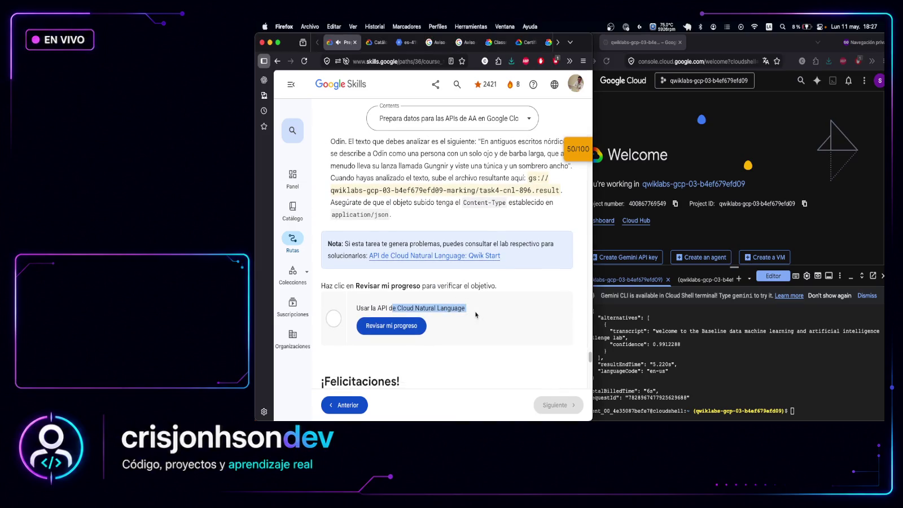
left_click(477, 316)
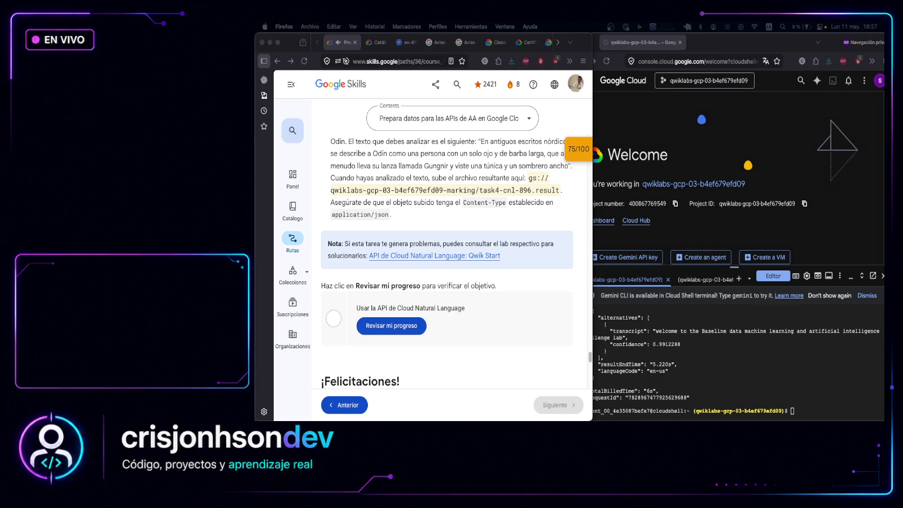
Select the Task 4 Odin-sentence paragraph and scroll down to its Revisar mi progreso box
scroll(460, 198, "up", 3)
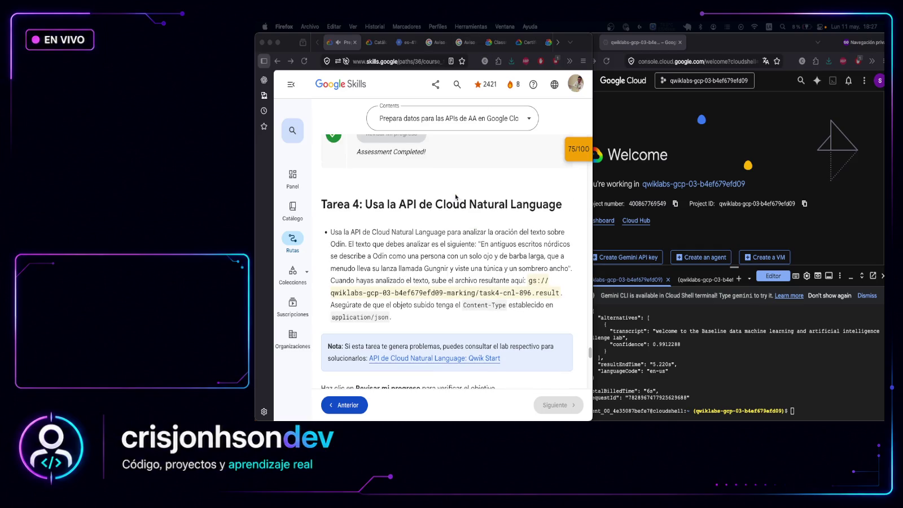
scroll(416, 237, "down", 1)
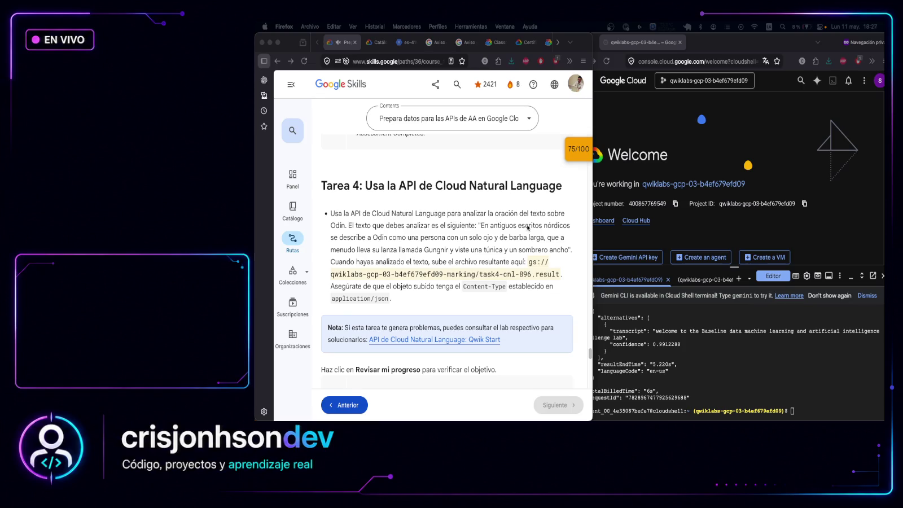
left_click(370, 185)
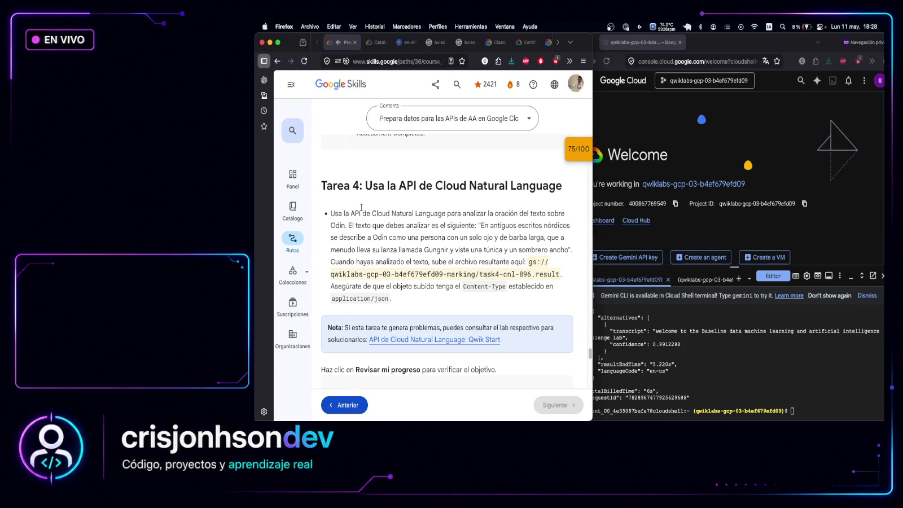
mouse_move(332, 214)
left_mouse_down()
mouse_move(395, 277)
mouse_move(398, 299)
left_mouse_up()
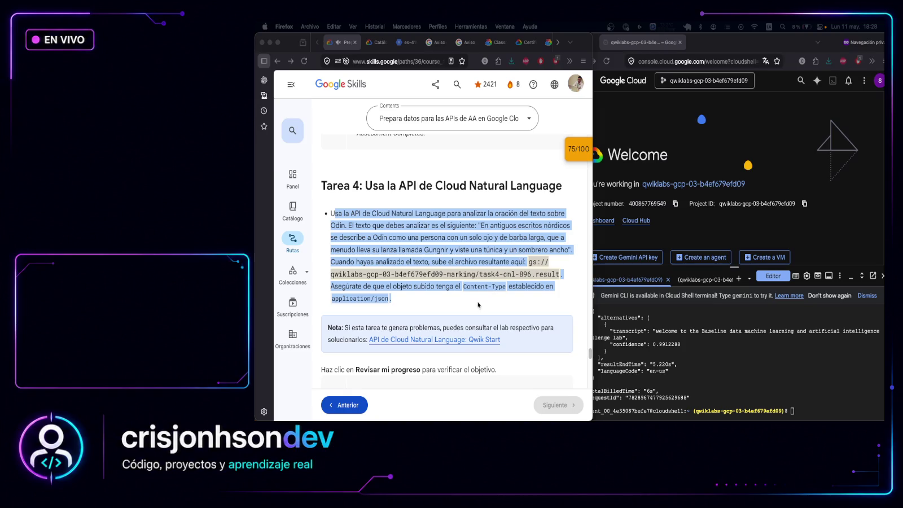
scroll(487, 294, "down", 2)
scroll(487, 295, "down", 1)
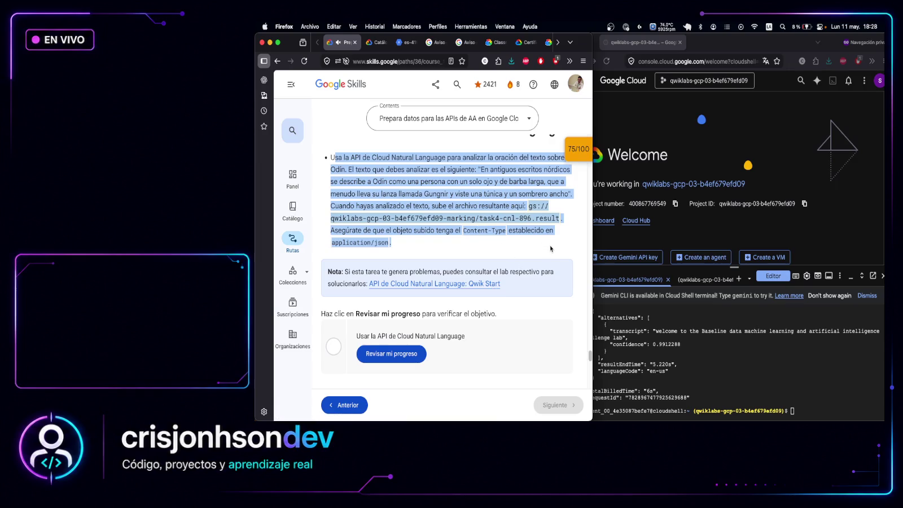
scroll(526, 216, "down", 1)
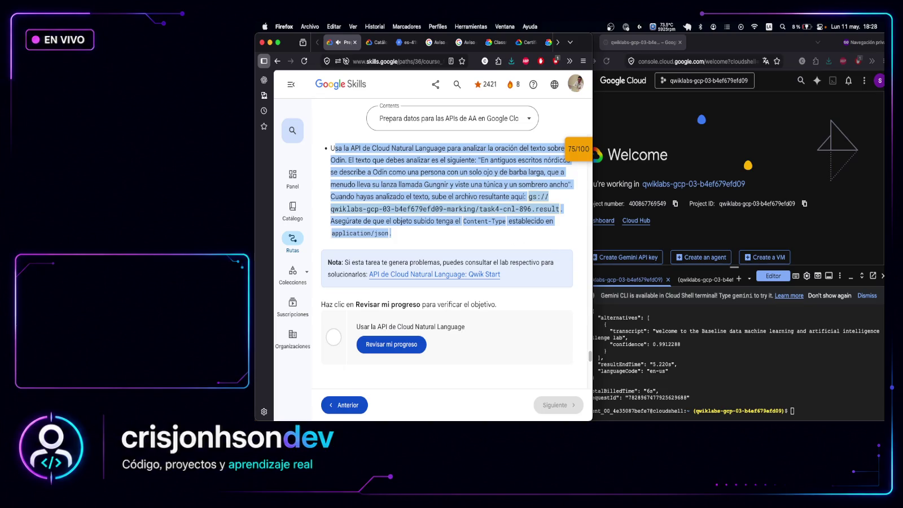
key("super+Tab")
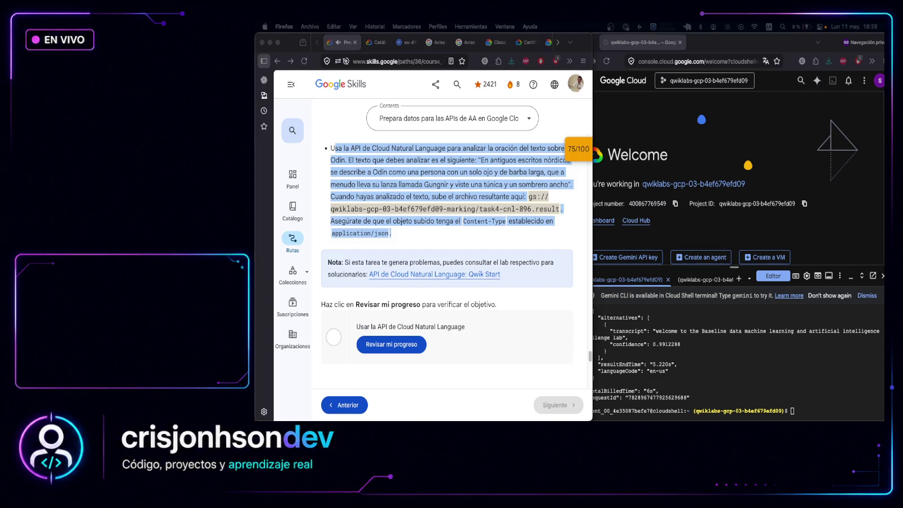
Export PROJECT_ID and BUCKET, then enable language.googleapis.com
left_click(811, 412)
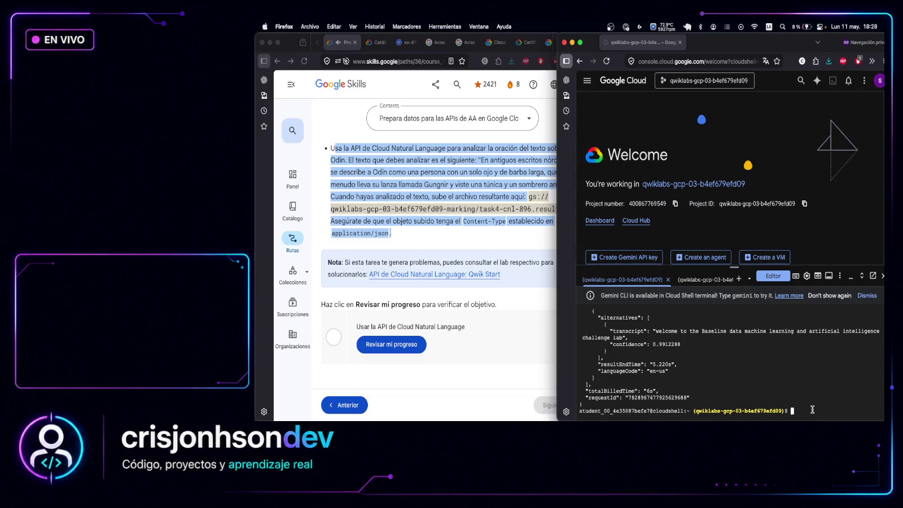
type("export PROJECT_ID=$(gcloud config get-value project) export BUCKET=\"${PROJECT_ID}-marking\"")
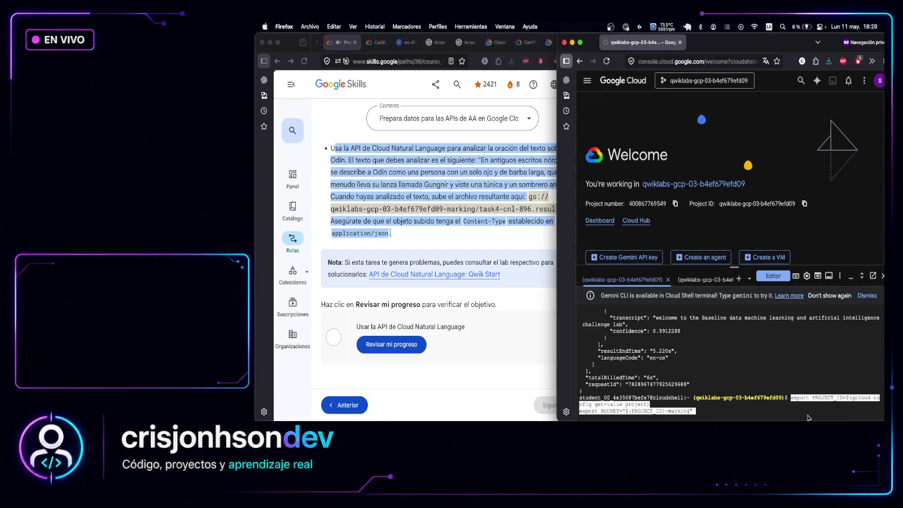
key("Return")
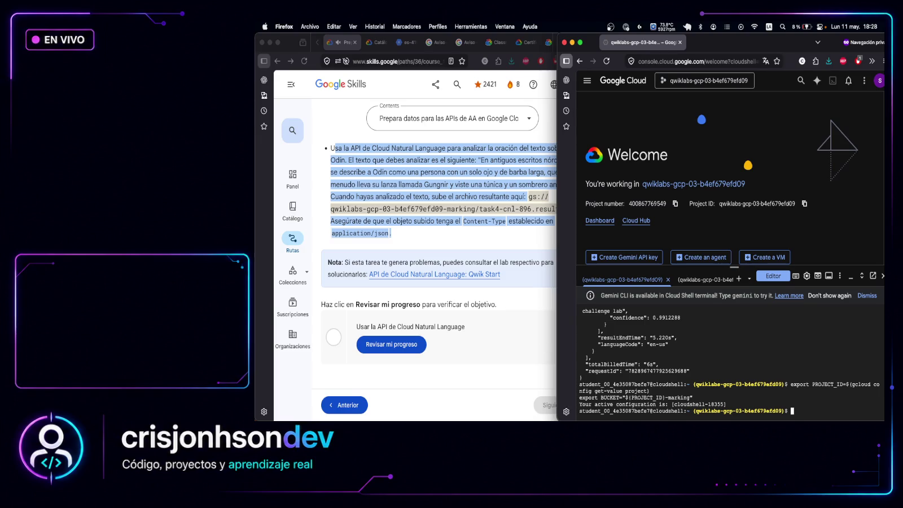
key("super+Tab")
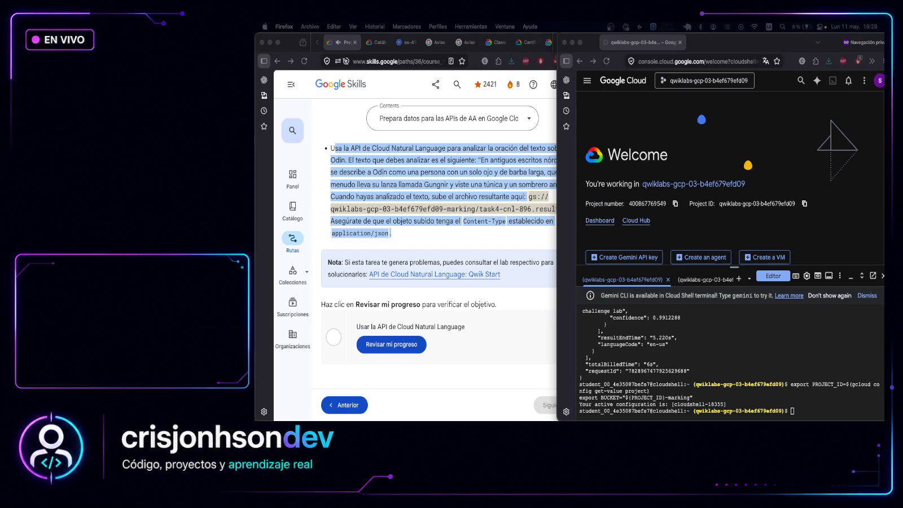
left_click(836, 410)
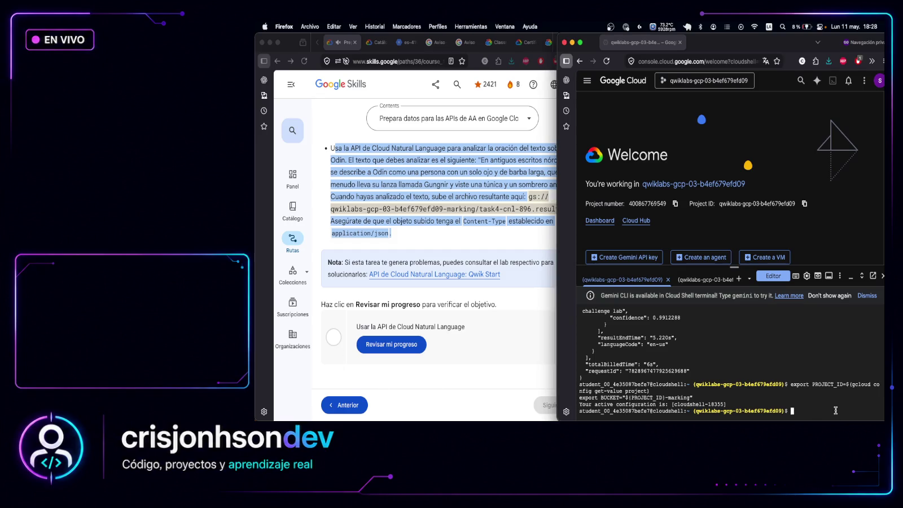
type("gcloud services enable language.googleapis.com")
key("Return")
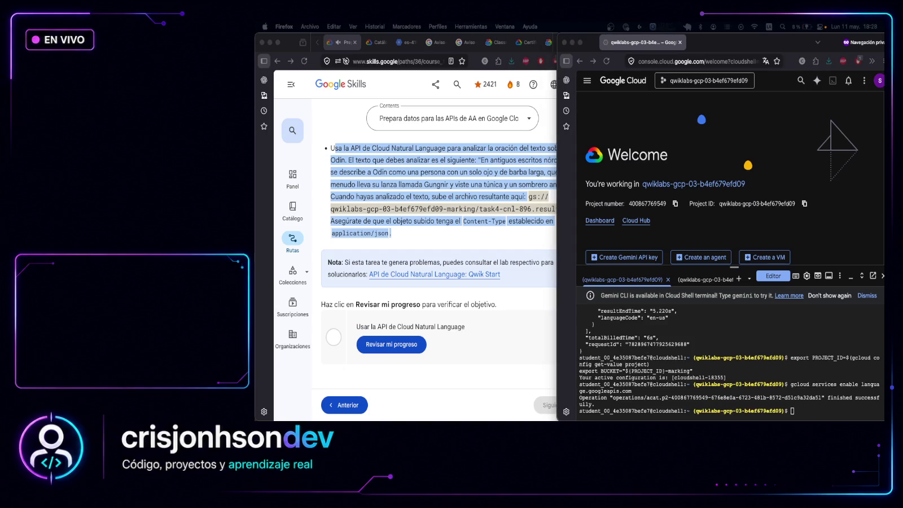
Echo the project ID and bucket name, then write nl-request.json with the Odin sentence
left_click(803, 412)
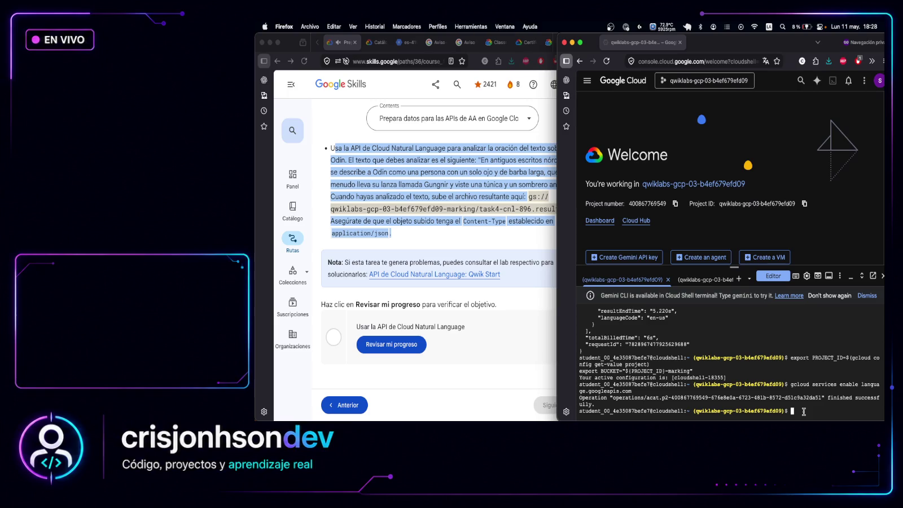
type("echo $PROJECT_ID echo $BUCKET")
key("Return")
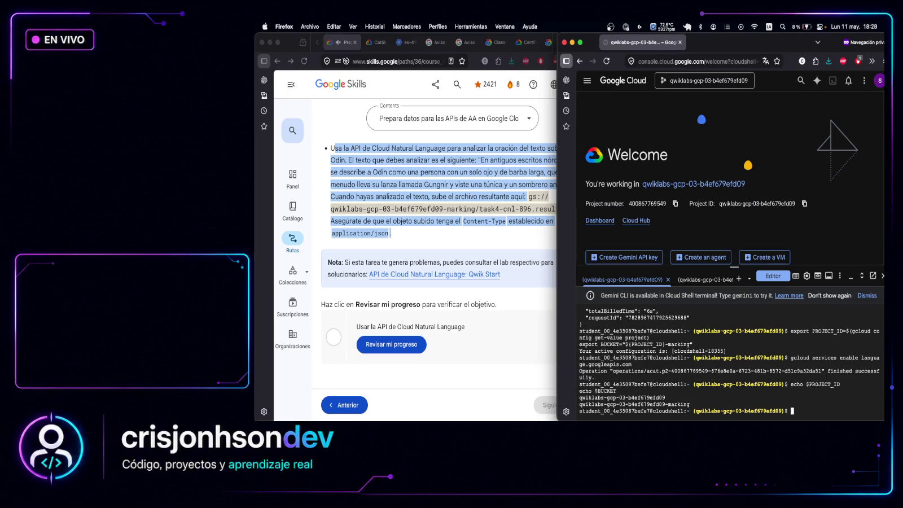
left_click_drag(580, 397, 692, 405)
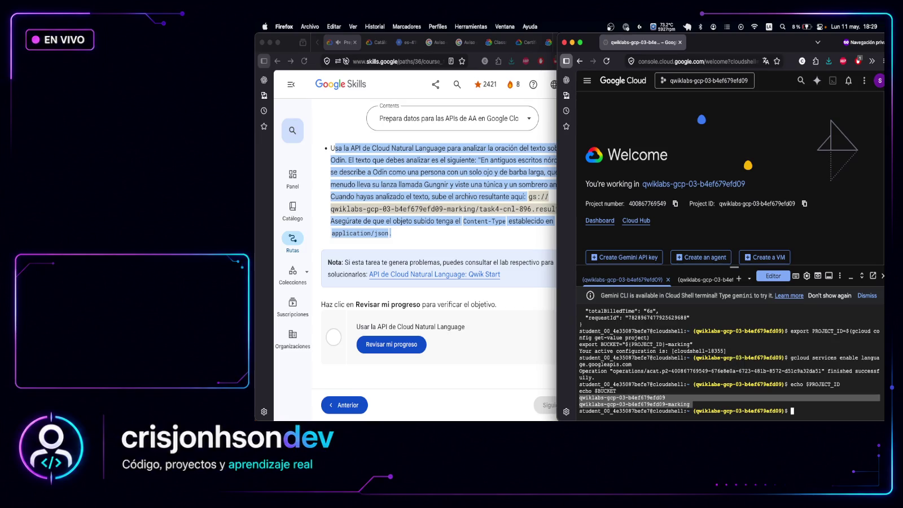
key("super+Tab")
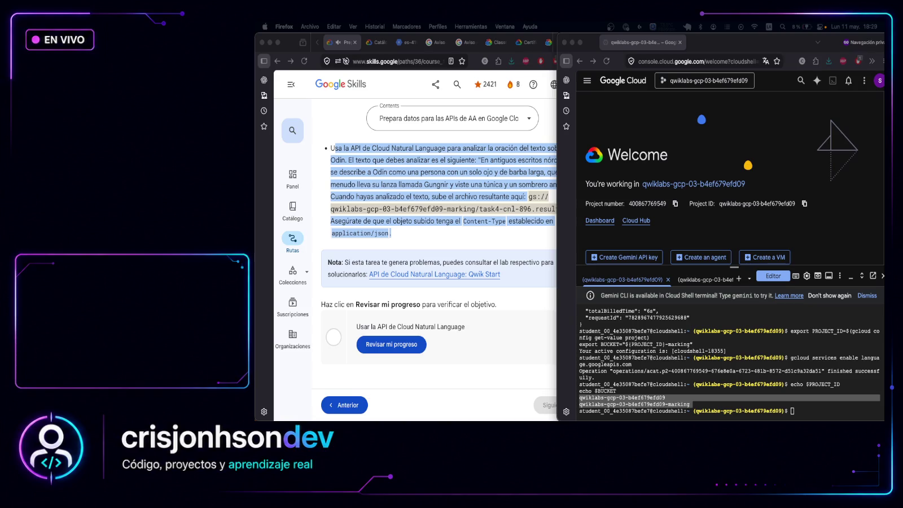
left_click(797, 413)
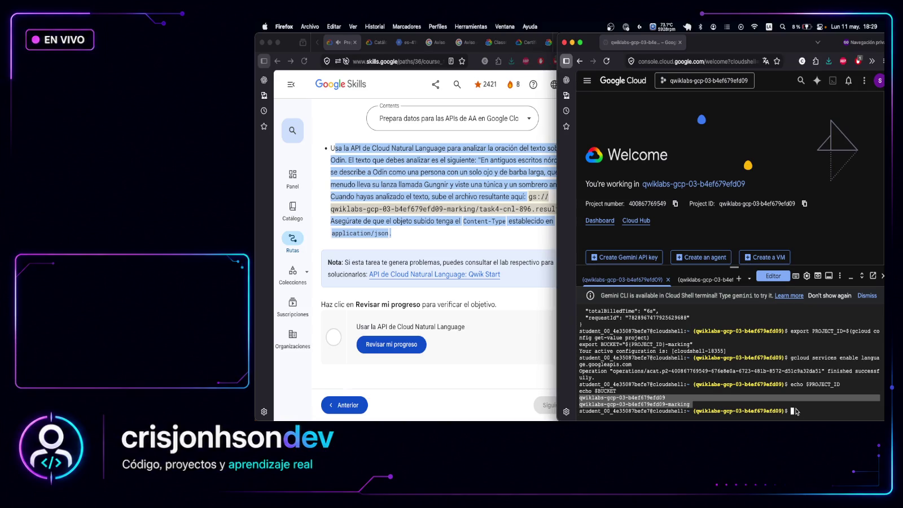
type("cat > nl-request.json <<EOF {   \"document\": {     \"type\": \"PLAIN_TEXT\",     \"language\": \"es\",     \"content\": \"En antiguos escritos nórdicos se describe a Odín como una persona con un solo ojo y de barba larga, que a menudo lleva su lanza llamada Gungnir y viste una túnica y un sombrero ancho\"   },   \"encodingType\": \"UTF8\" } EOF")
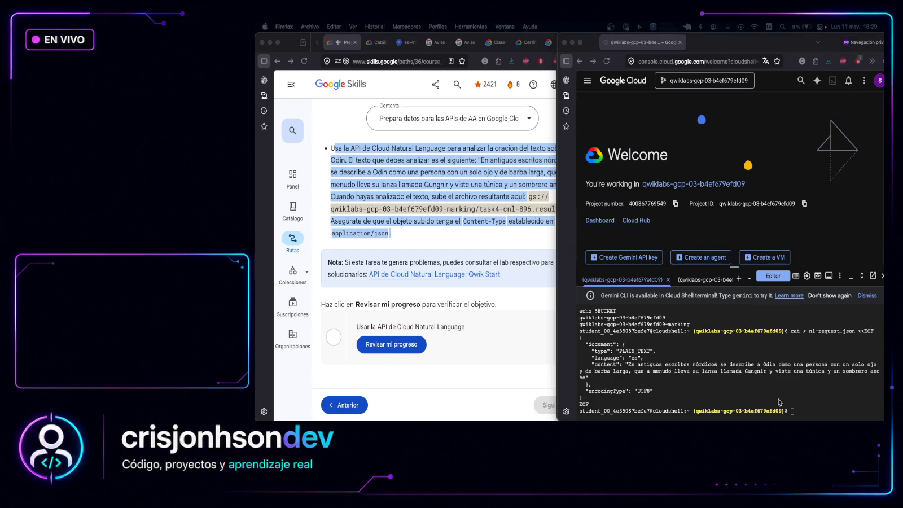
Print nl-request.json with cat and select its content field
left_click(801, 410)
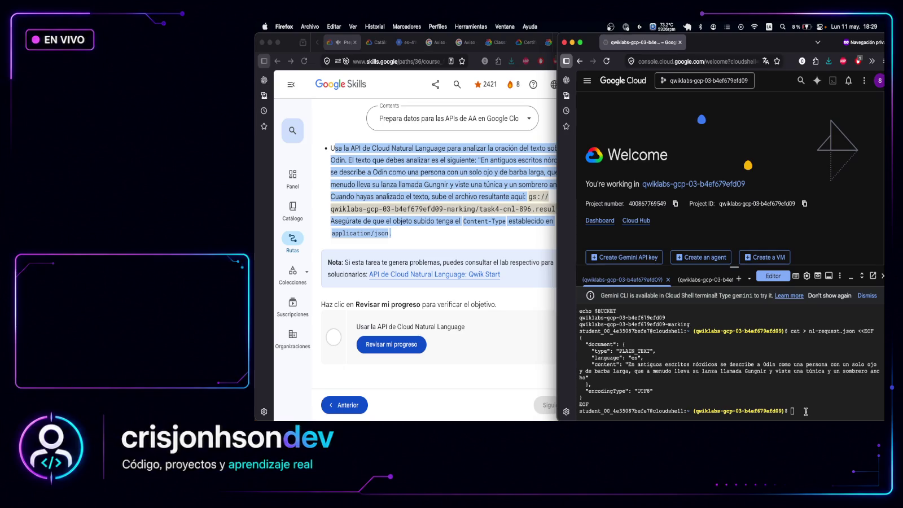
left_click(806, 411)
type("cat nl-request.json")
key("Return")
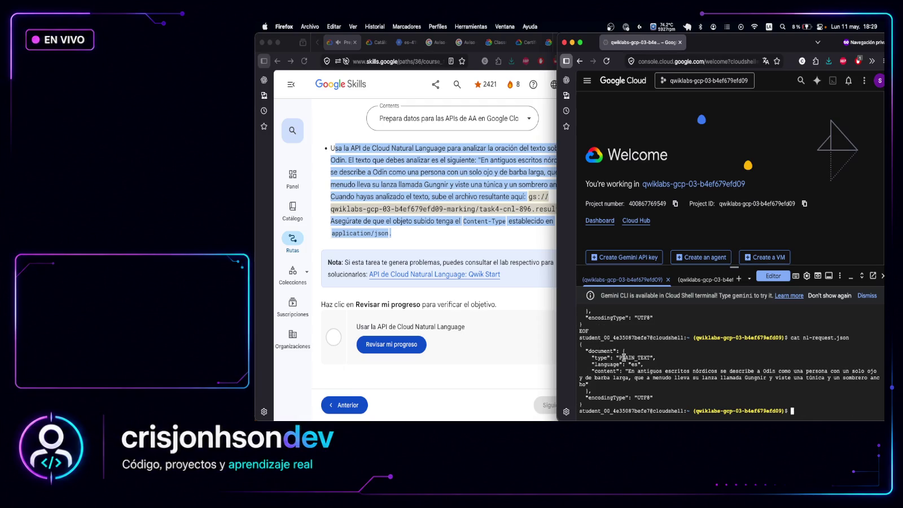
mouse_move(611, 371)
left_mouse_down()
mouse_move(681, 383)
mouse_move(698, 373)
left_mouse_up()
Compare the request's Odin sentence with the Task 4 text and check the UTF8 encoding
left_click(505, 163)
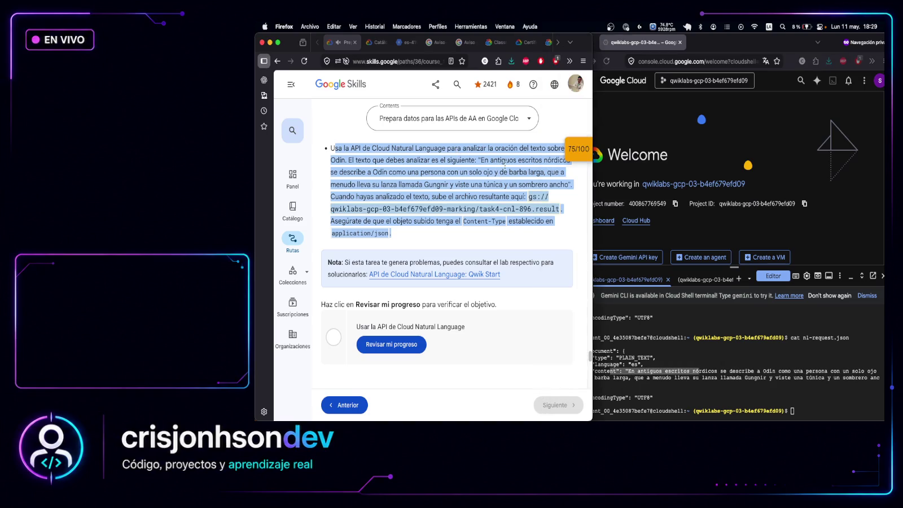
mouse_move(468, 173)
left_mouse_down()
mouse_move(522, 173)
mouse_move(519, 185)
mouse_move(452, 184)
mouse_move(428, 196)
left_mouse_up()
left_click(770, 397)
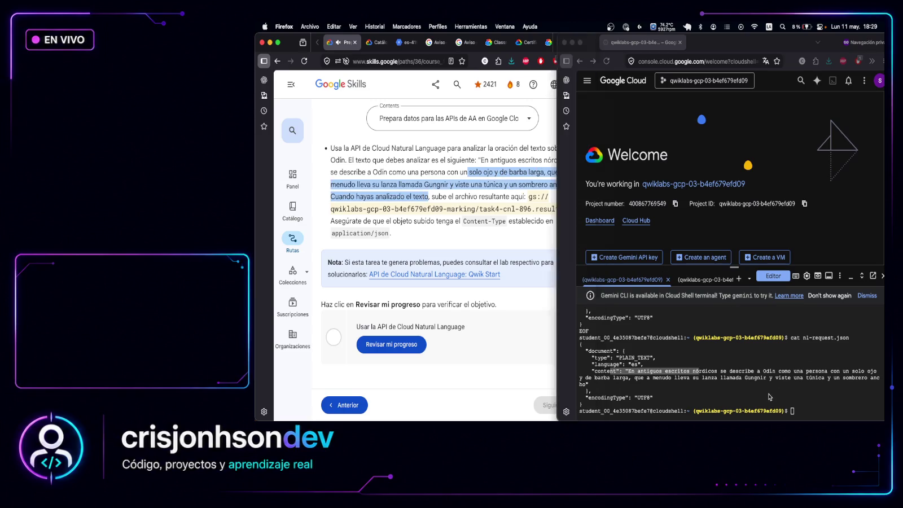
left_click_drag(637, 397, 649, 395)
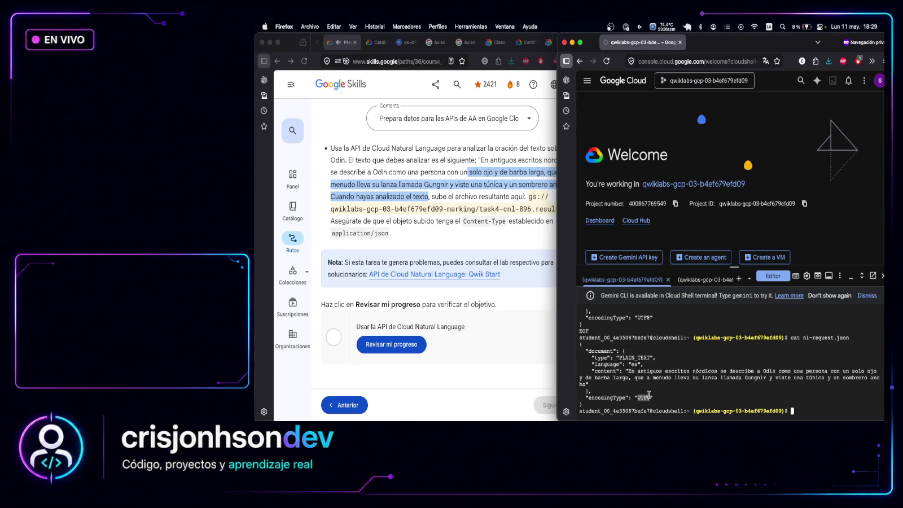
left_click(649, 395)
key("super+Tab")
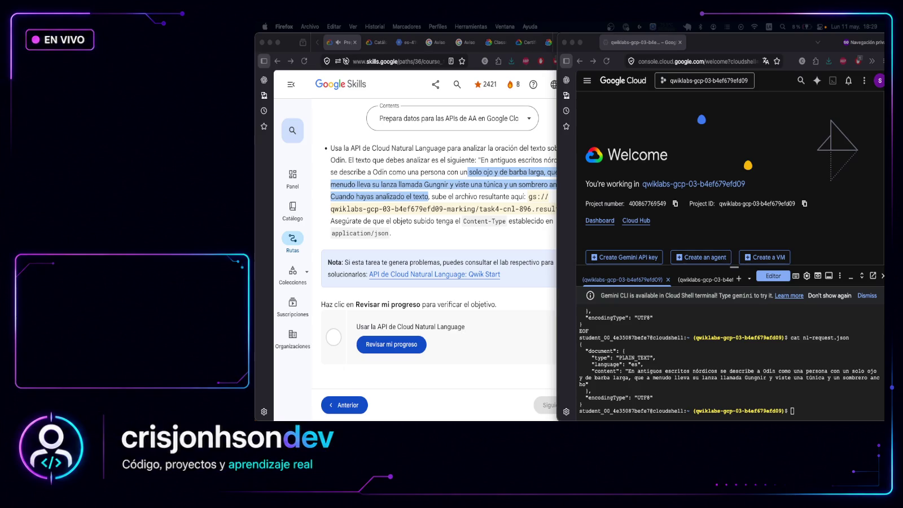
left_click(815, 410)
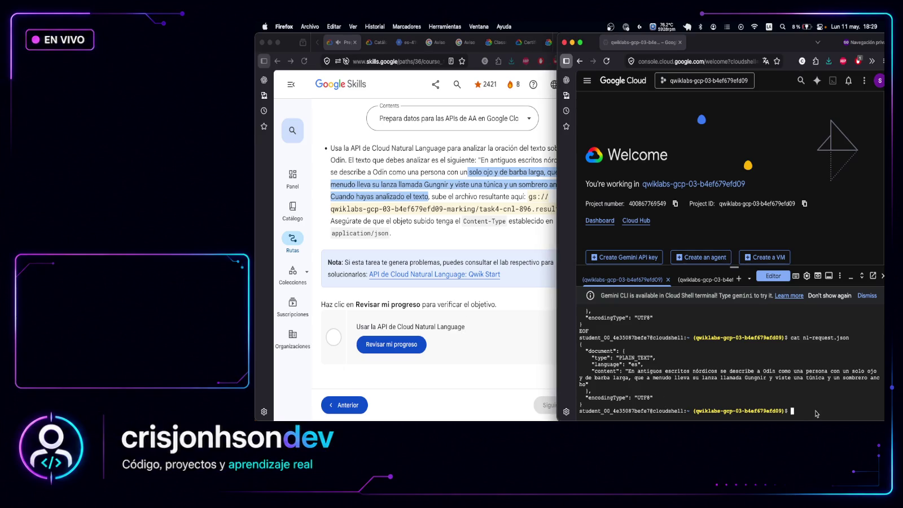
key("super+v")
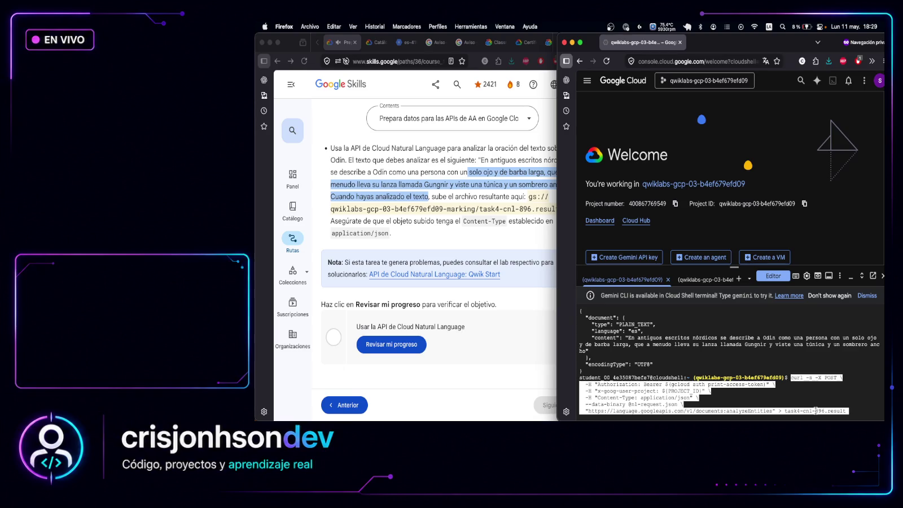
key("Return")
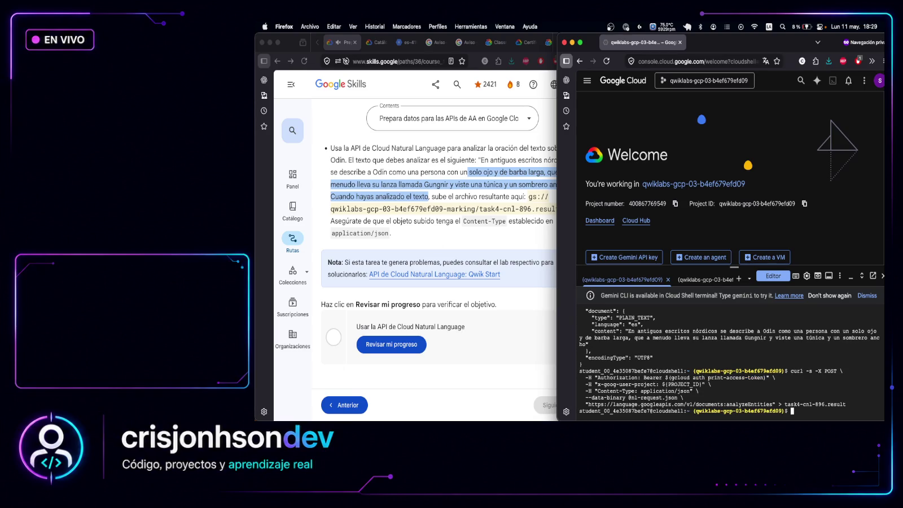
key("super+Tab")
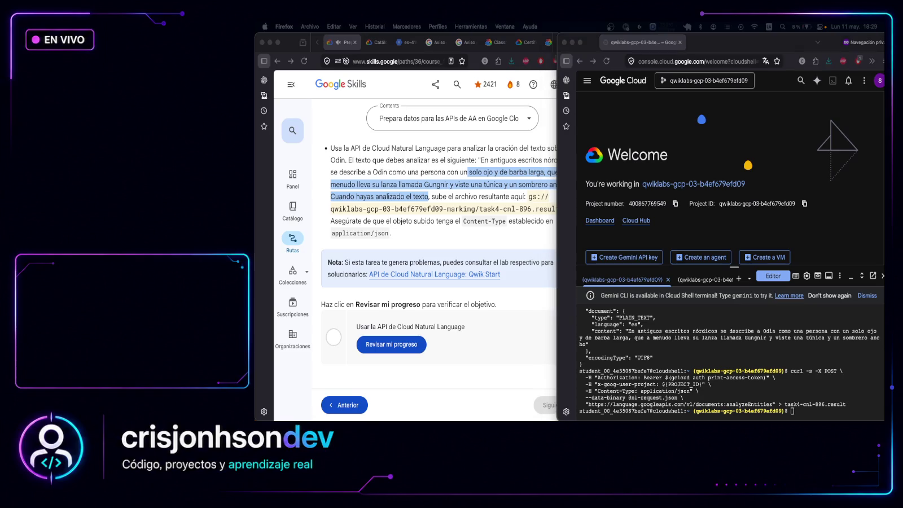
left_click(807, 411)
type("cat task4-cnl-896.result")
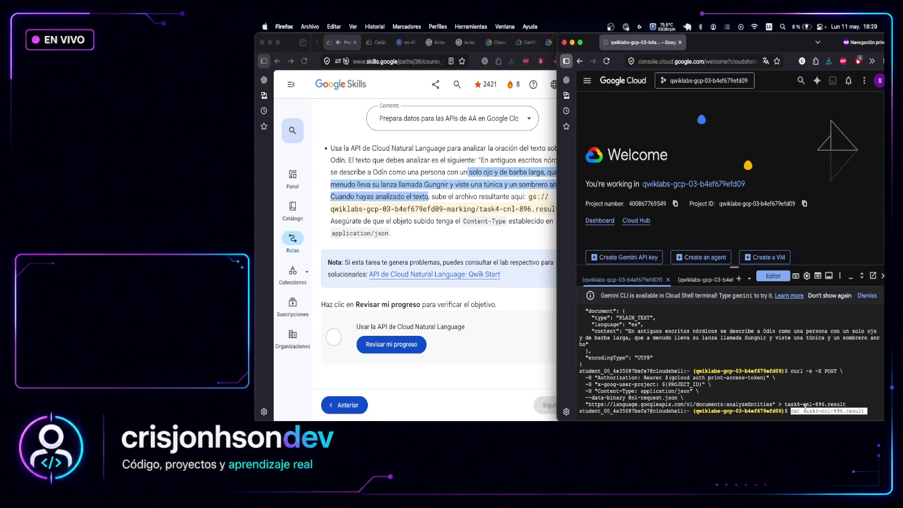
key("Return")
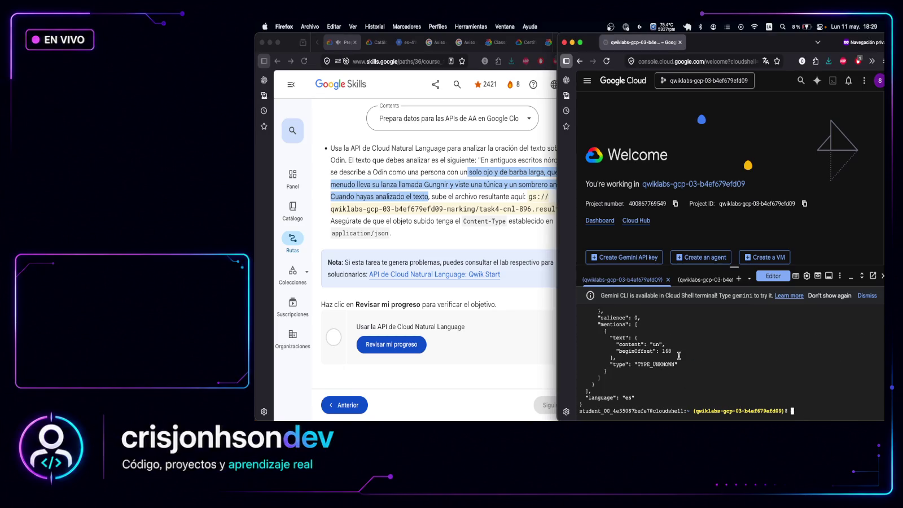
scroll(661, 369, "up", 2)
scroll(656, 355, "up", 5)
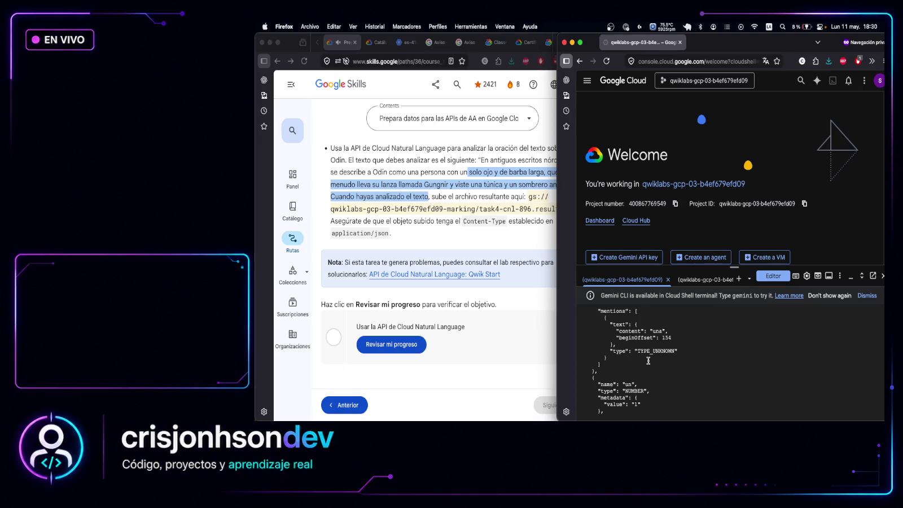
scroll(656, 356, "up", 5)
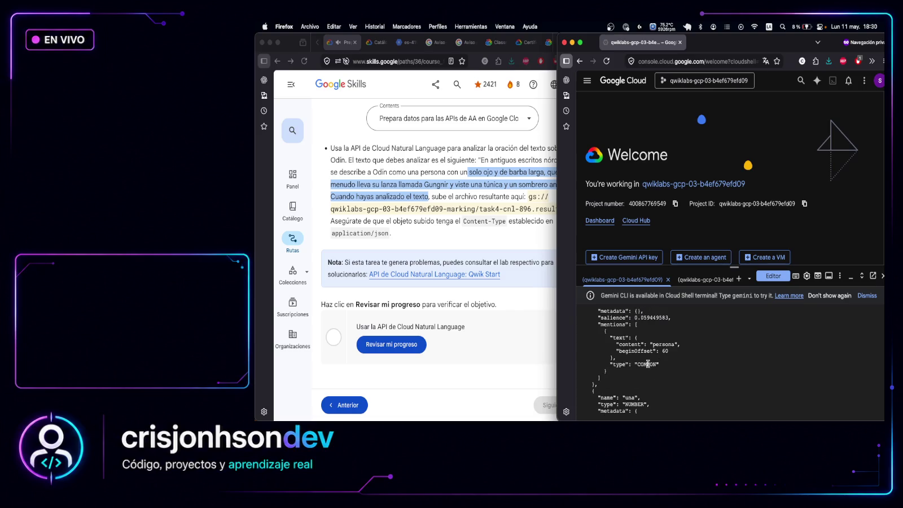
scroll(691, 343, "up", 1)
scroll(691, 345, "up", 6)
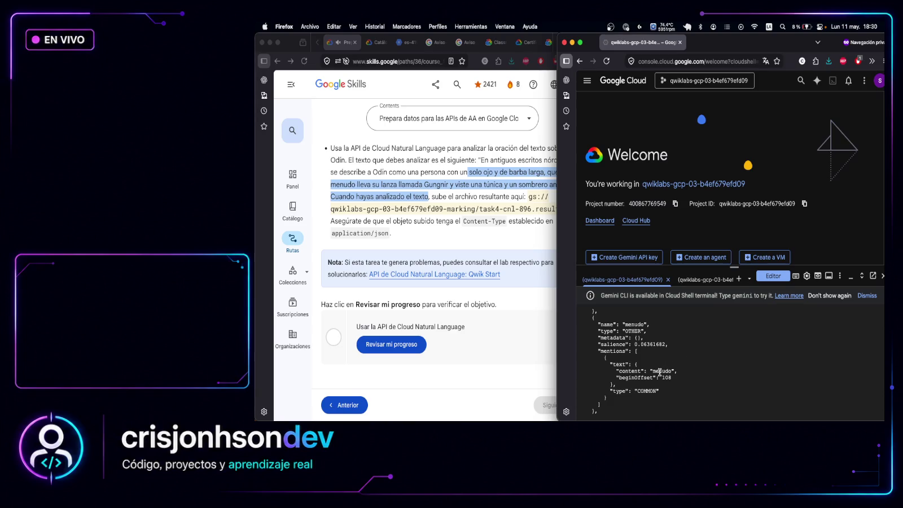
scroll(672, 361, "up", 3)
scroll(669, 355, "up", 5)
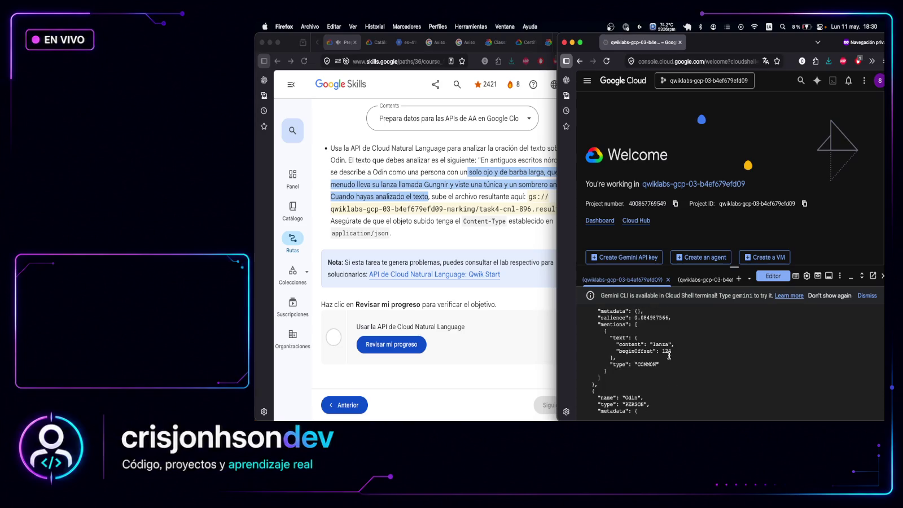
scroll(671, 345, "down", 4)
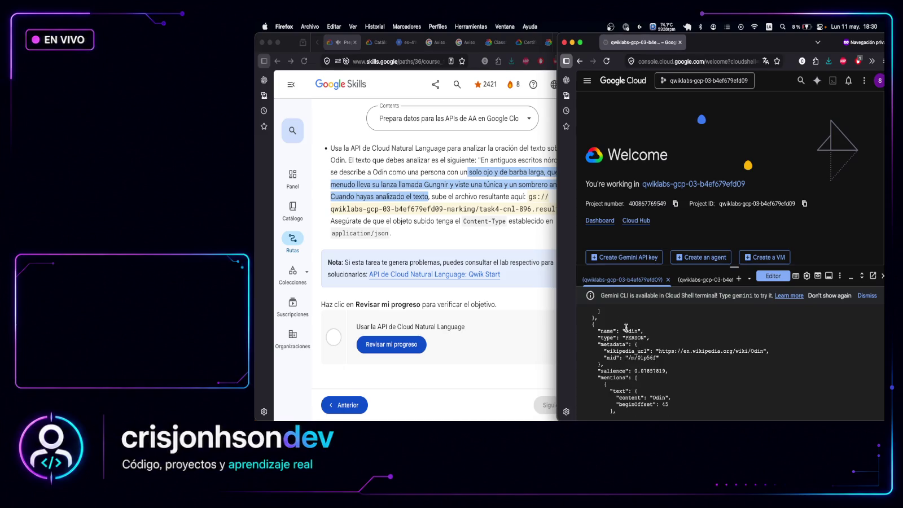
scroll(664, 342, "down", 2)
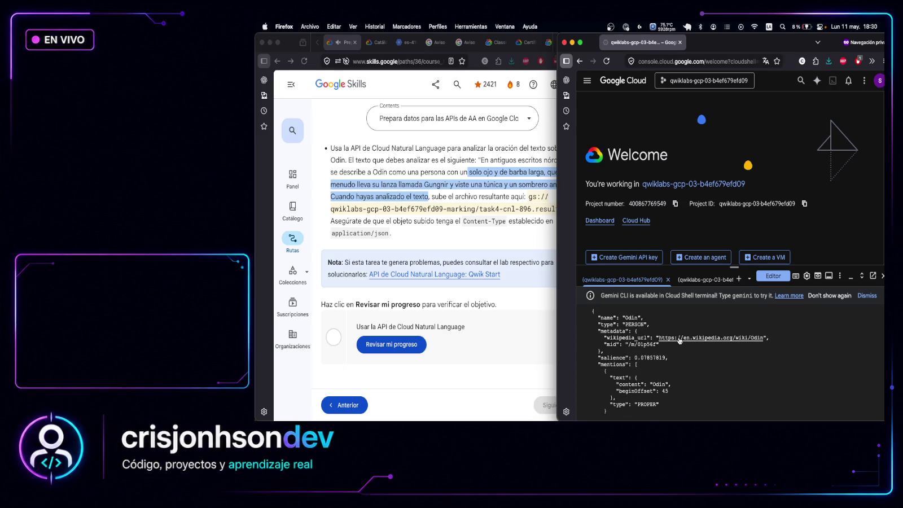
scroll(652, 341, "down", 3)
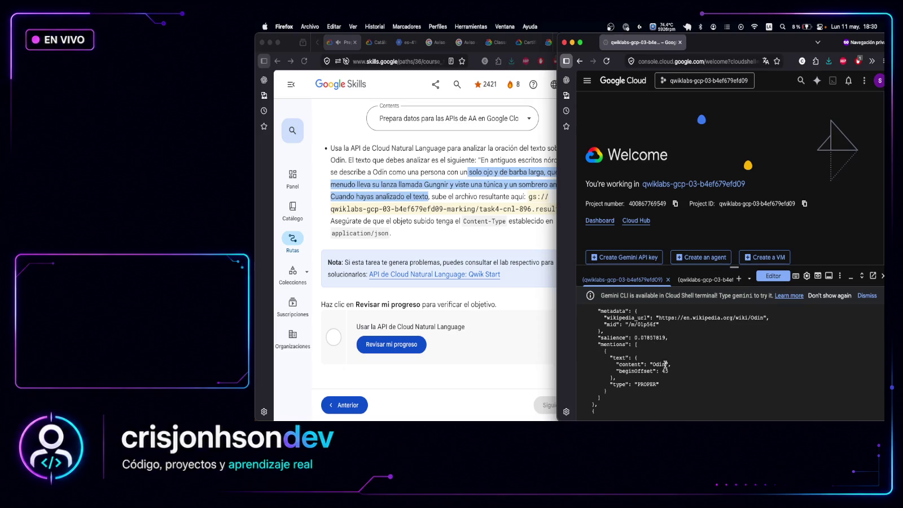
mouse_move(666, 365)
left_mouse_down()
mouse_move(641, 364)
mouse_move(654, 364)
left_mouse_up()
scroll(658, 353, "up", 1)
scroll(658, 354, "down", 15)
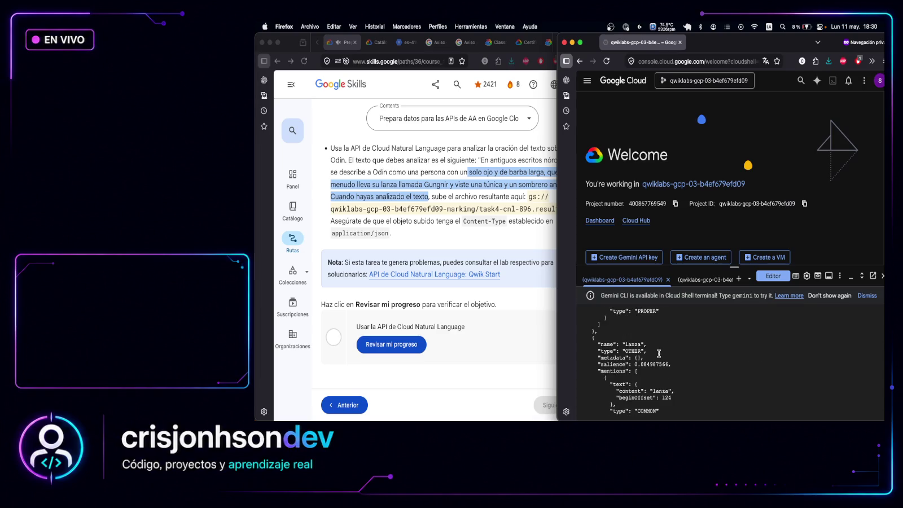
scroll(659, 353, "down", 10)
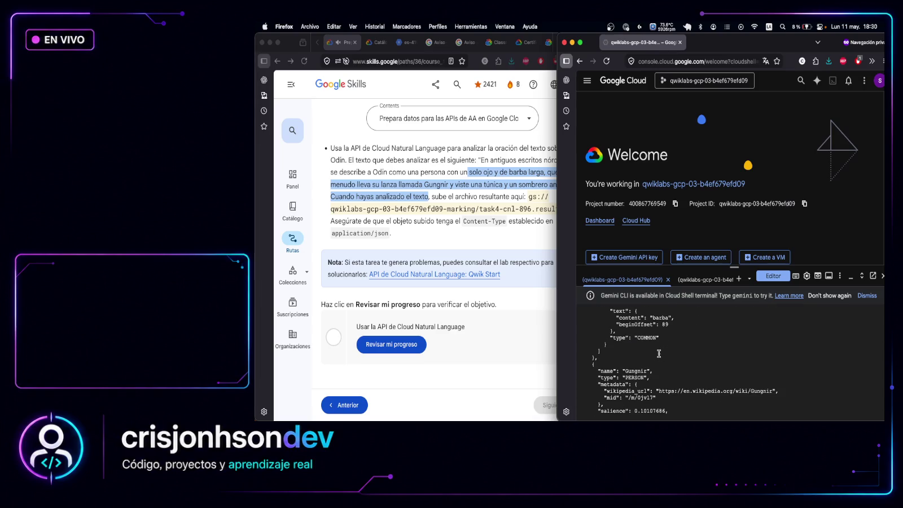
scroll(659, 353, "down", 10)
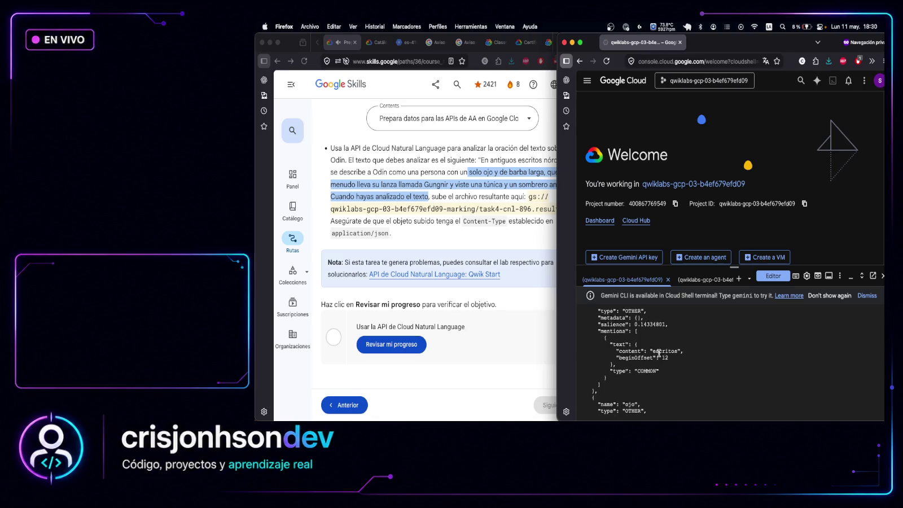
scroll(660, 352, "down", 10)
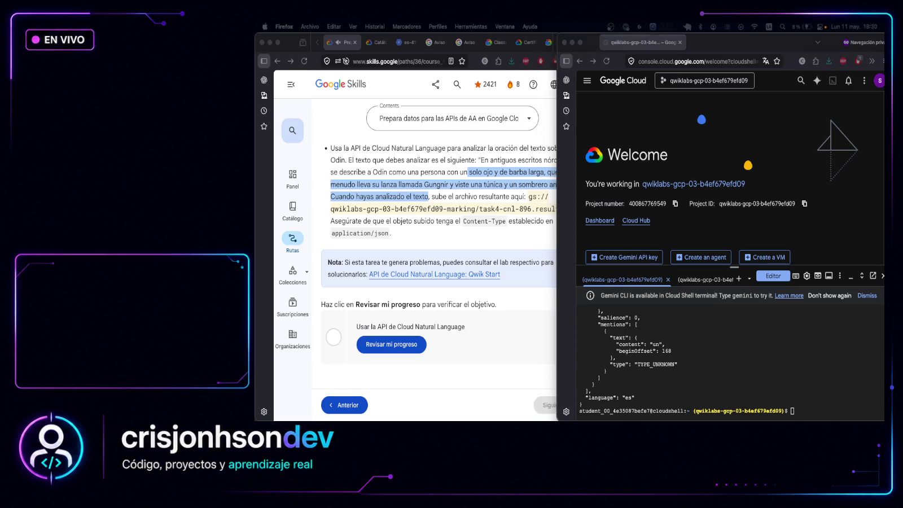
Upload task4-cnl-896.result to the marking bucket as application/json and check its contentType
left_click(821, 410)
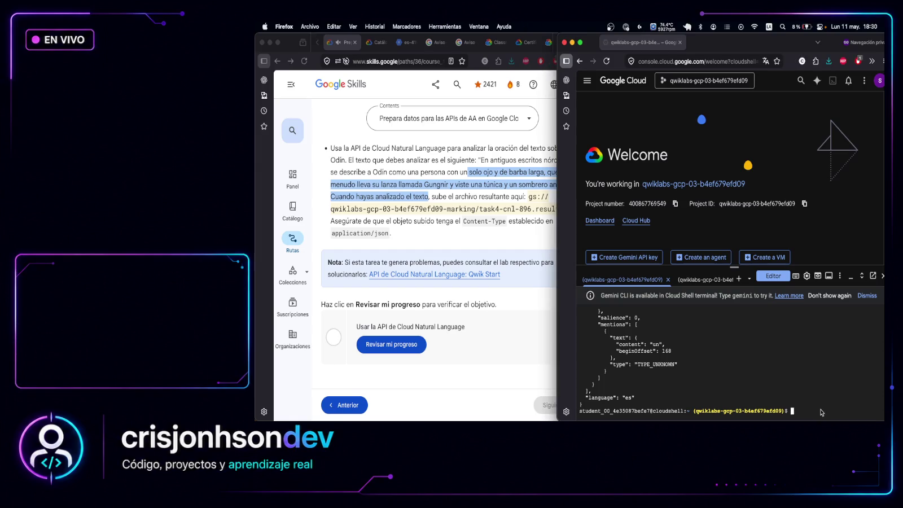
type("gcloud storage cp task4-cnl-896.result \\   gs://${BUCKET}/task4-cnl-896.result \\   --content-type=application/json")
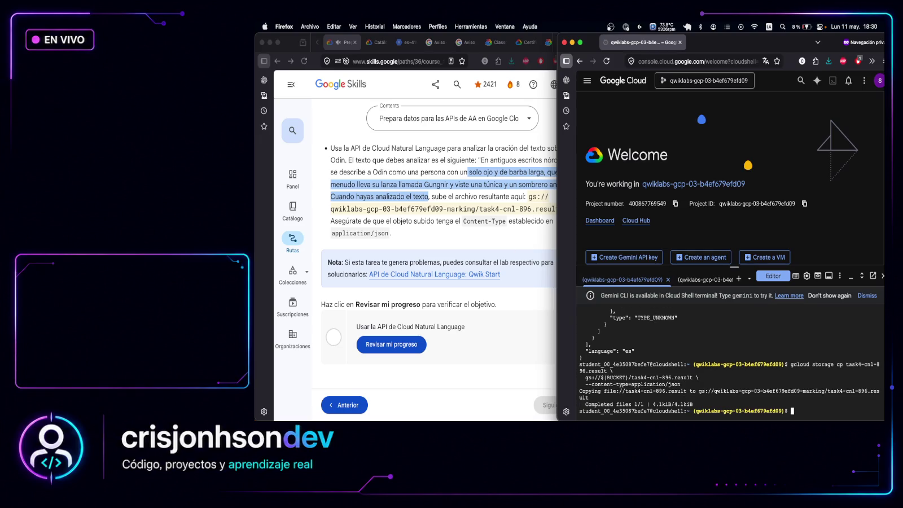
key("super+Tab")
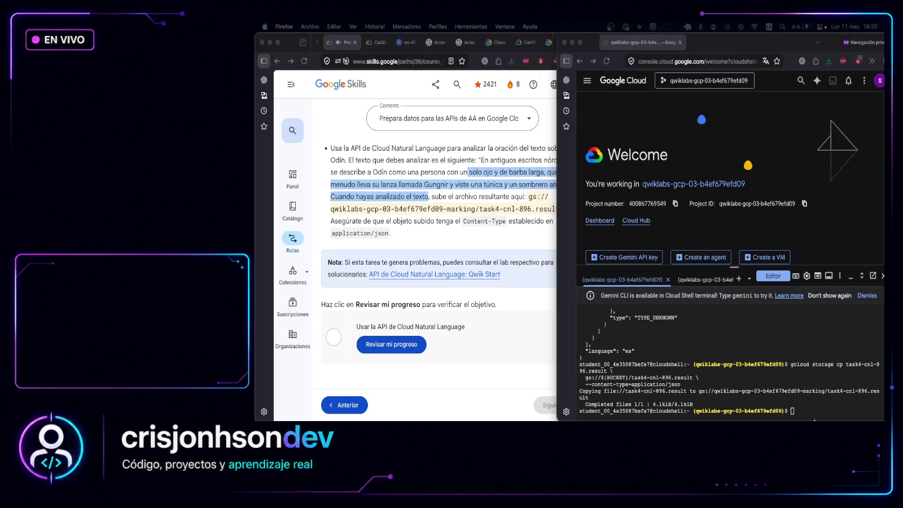
left_click(816, 411)
type("gcloud storage objects describe gs://${BUCKET}/task4-cnl-896.result \\   --format=\"value(contentType)\"")
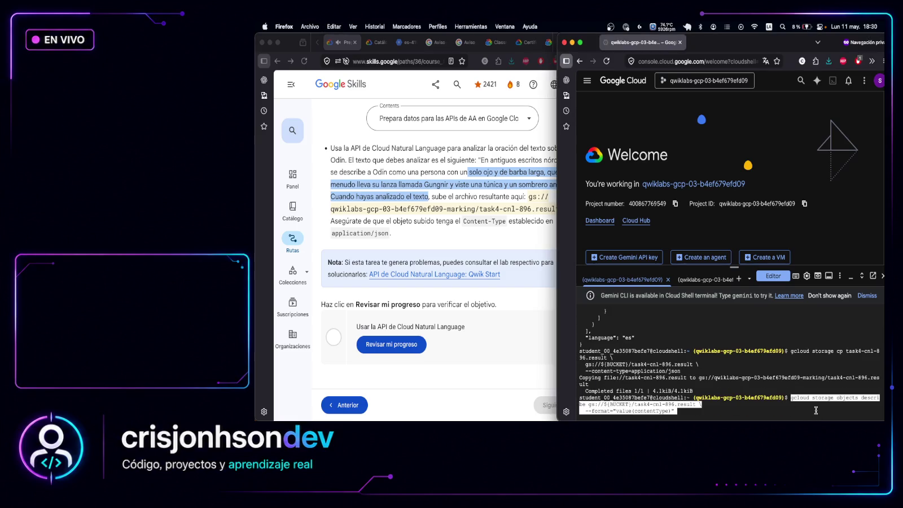
key("Return")
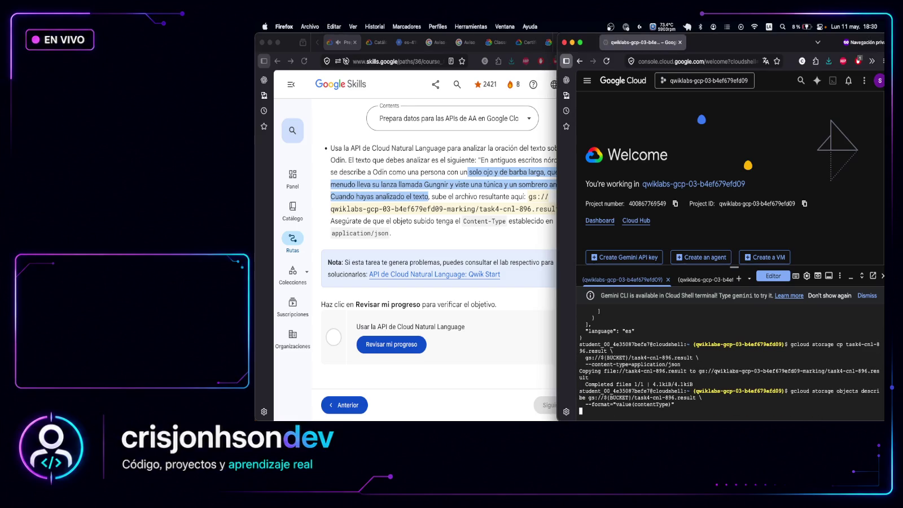
Check Task 4 progress, print the uploaded task4-cnl-896.result from the bucket, then re-check
left_click(503, 327)
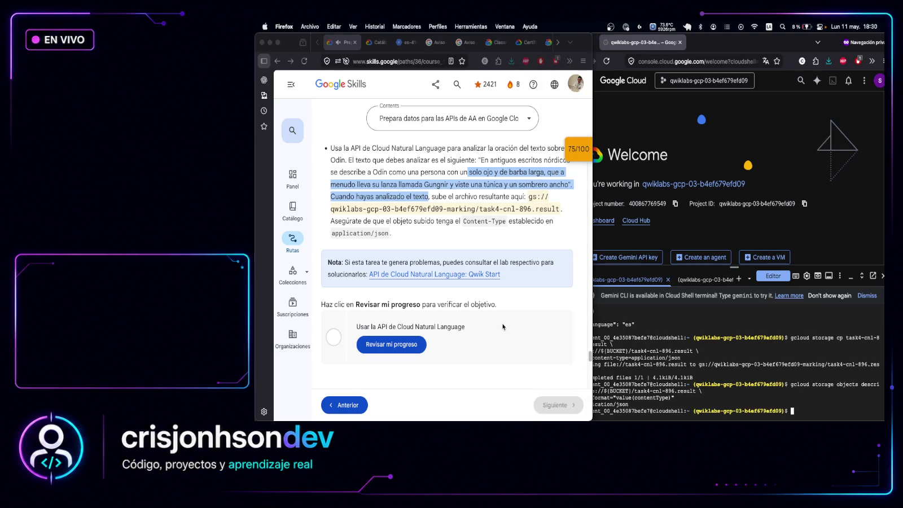
left_click(419, 346)
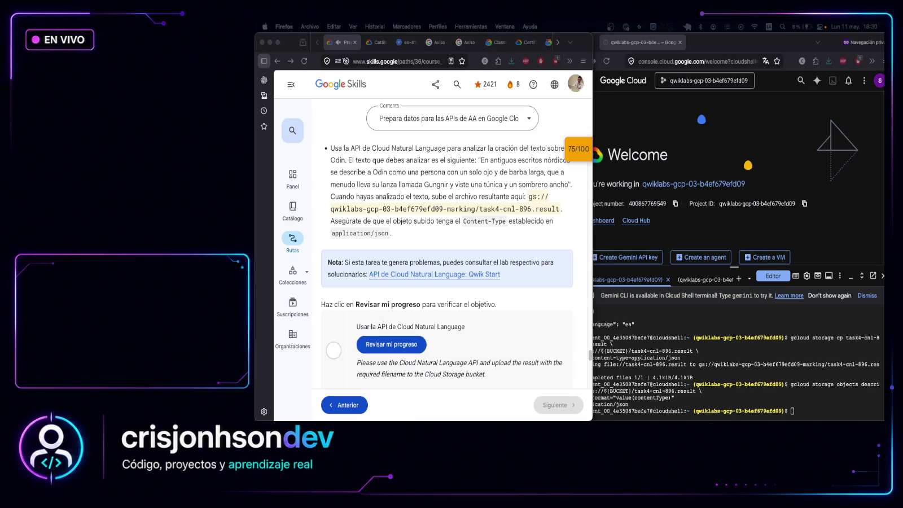
left_click(799, 411)
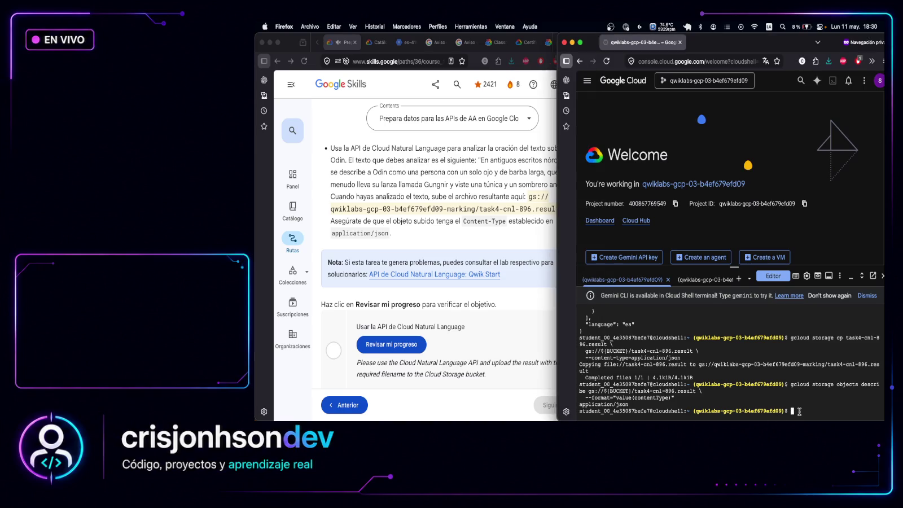
type("gcloud storage cat gs://${BUCKET}/task4-cnl-896.result")
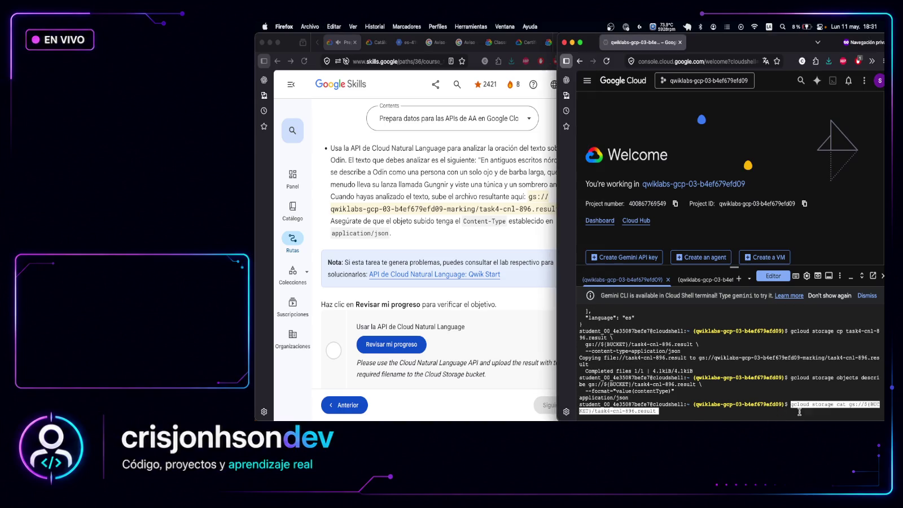
key("End")
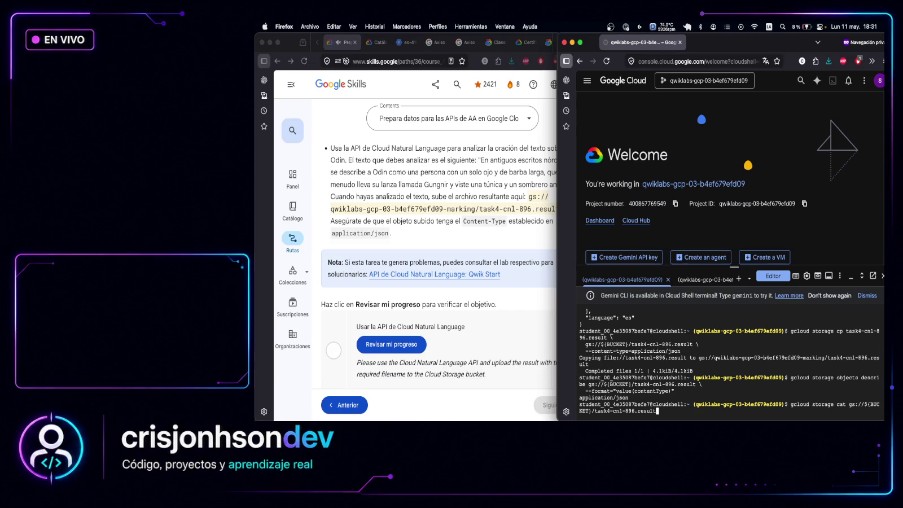
key("Return")
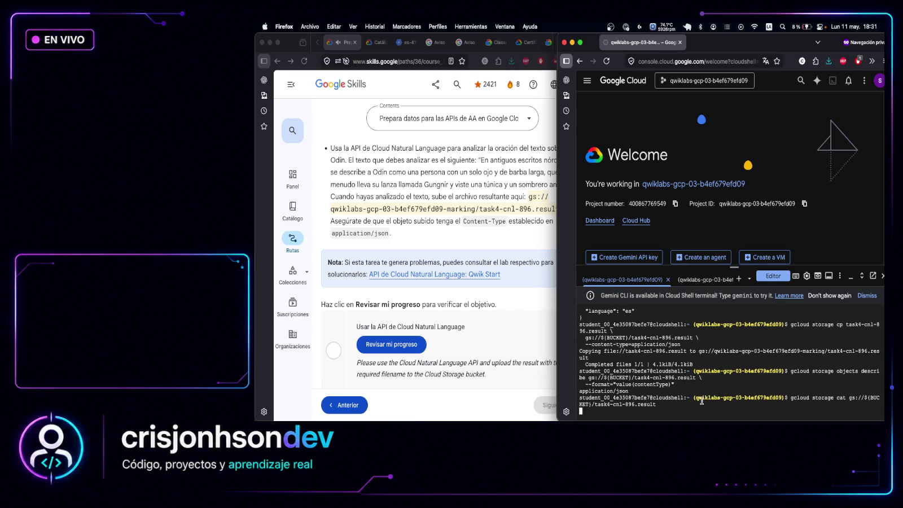
left_click(401, 334)
left_click(426, 346)
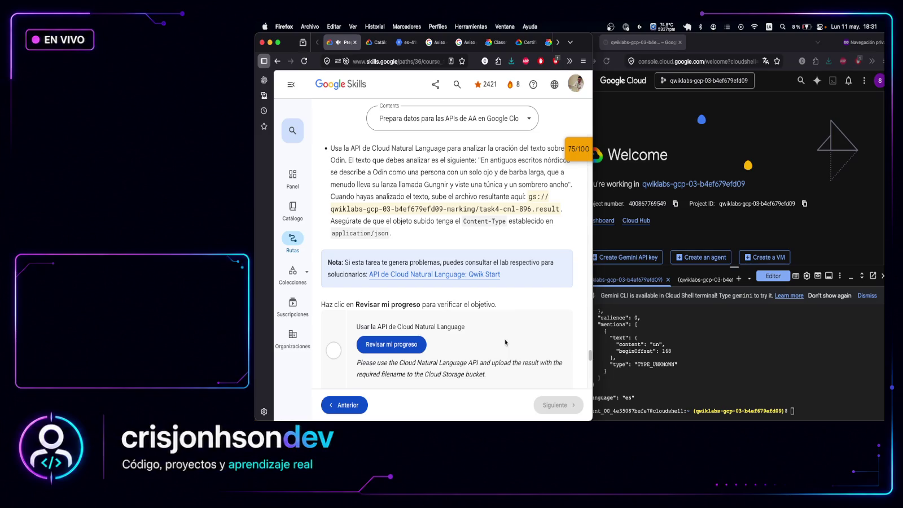
scroll(729, 333, "up", 3)
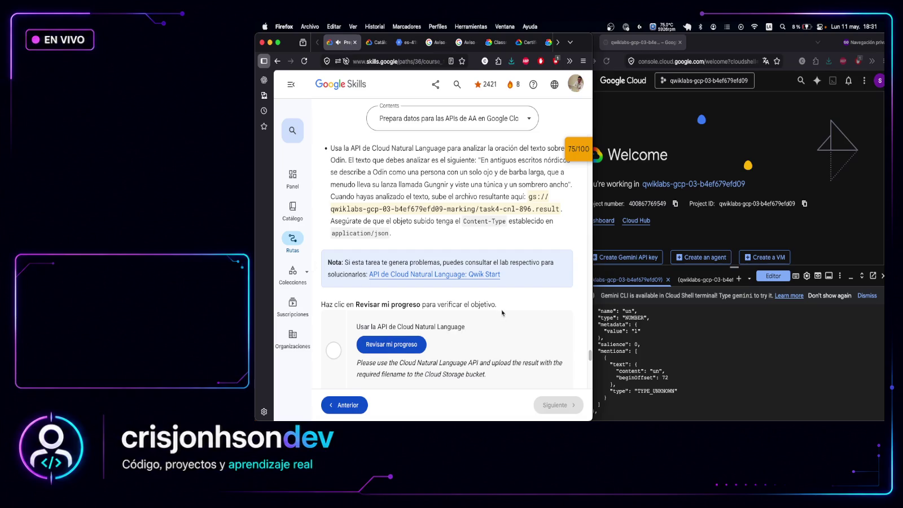
Run the Task 4 progress check again and scroll through the Cloud Shell output
left_click(424, 342)
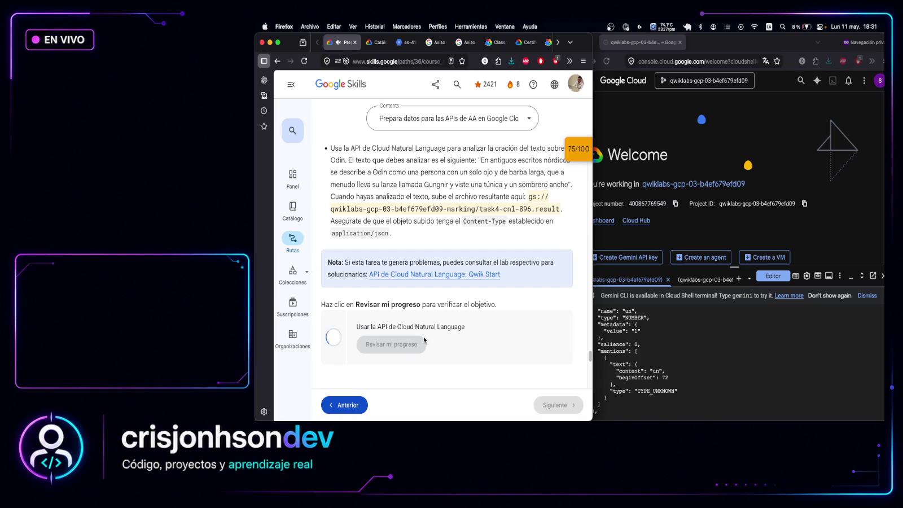
scroll(493, 331, "down", 1)
scroll(493, 331, "down", 2)
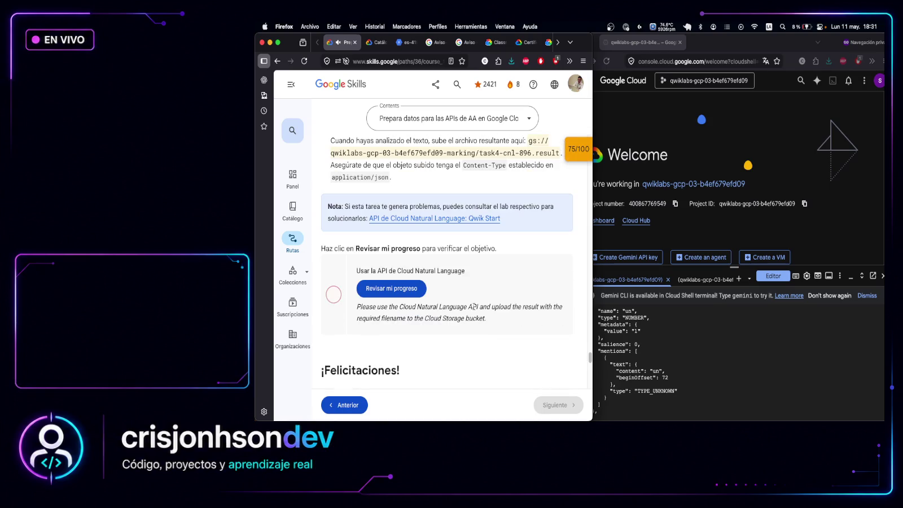
left_click(760, 355)
scroll(760, 355, "down", 10)
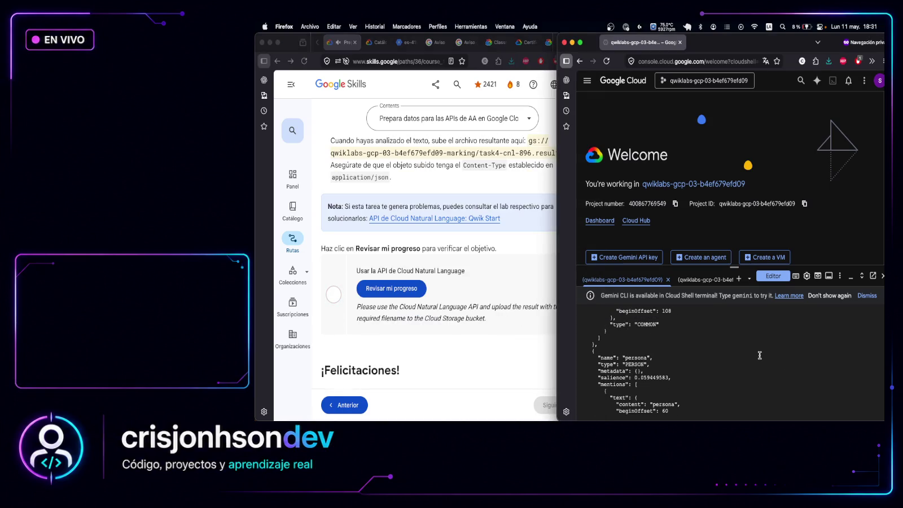
scroll(760, 355, "down", 5)
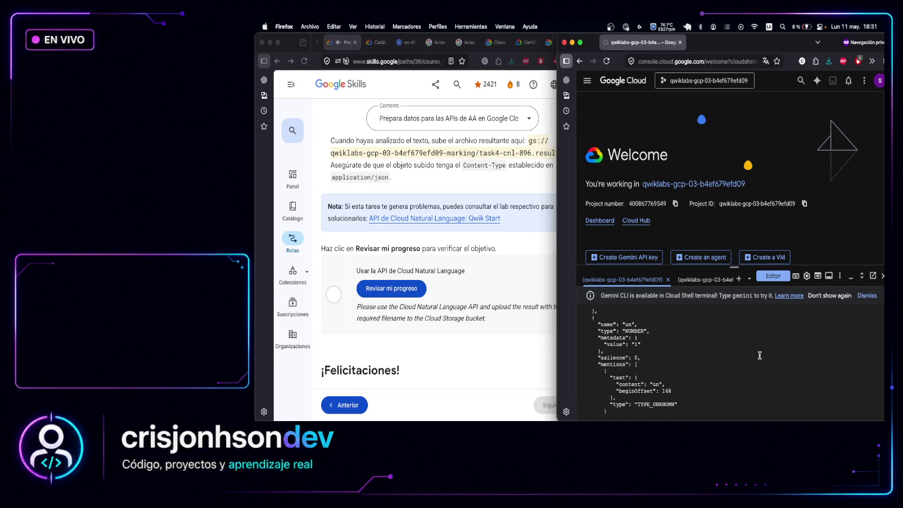
scroll(759, 355, "up", 15)
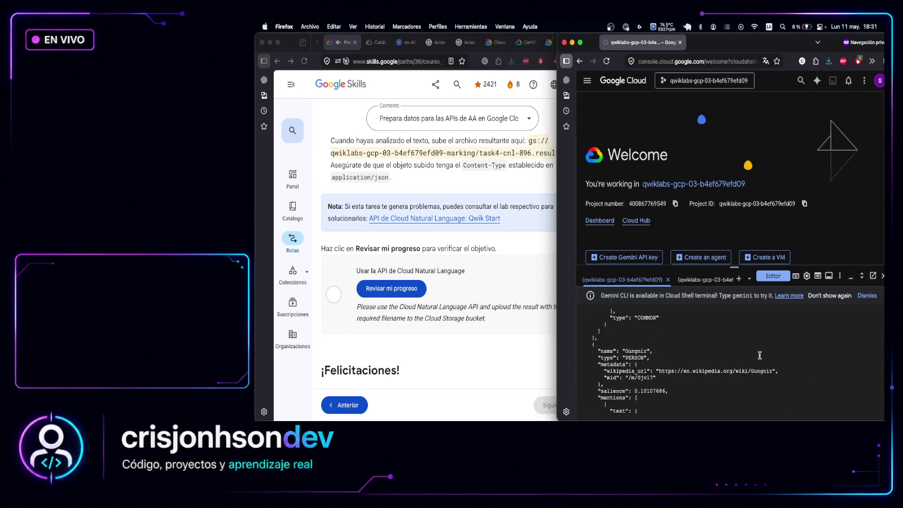
scroll(760, 355, "up", 5)
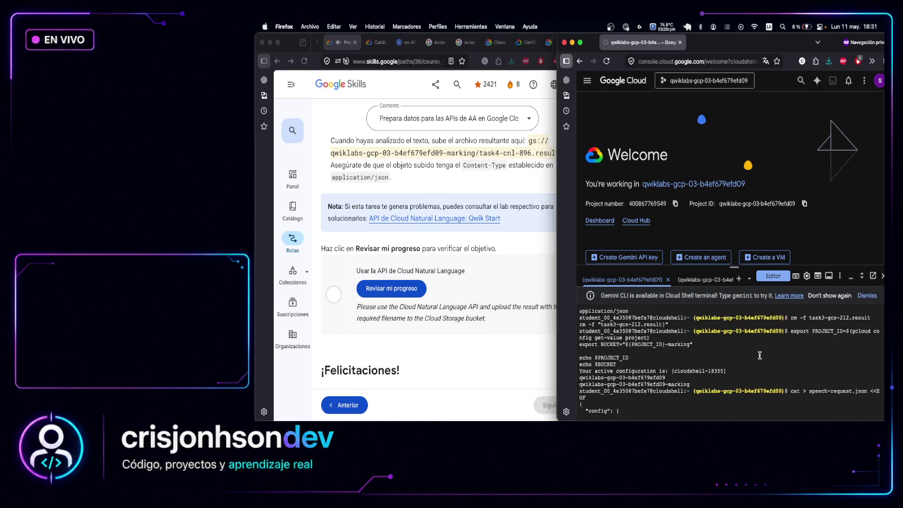
scroll(760, 356, "down", 2)
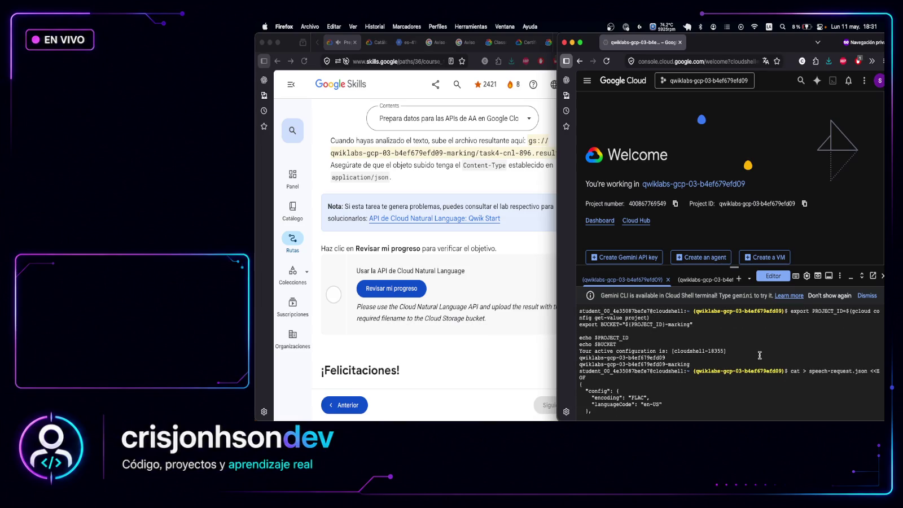
scroll(760, 355, "down", 10)
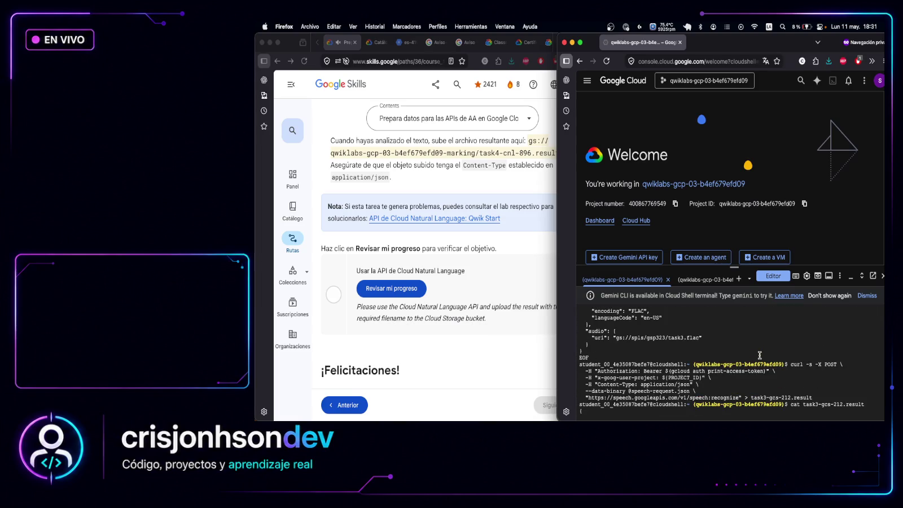
scroll(760, 355, "down", 5)
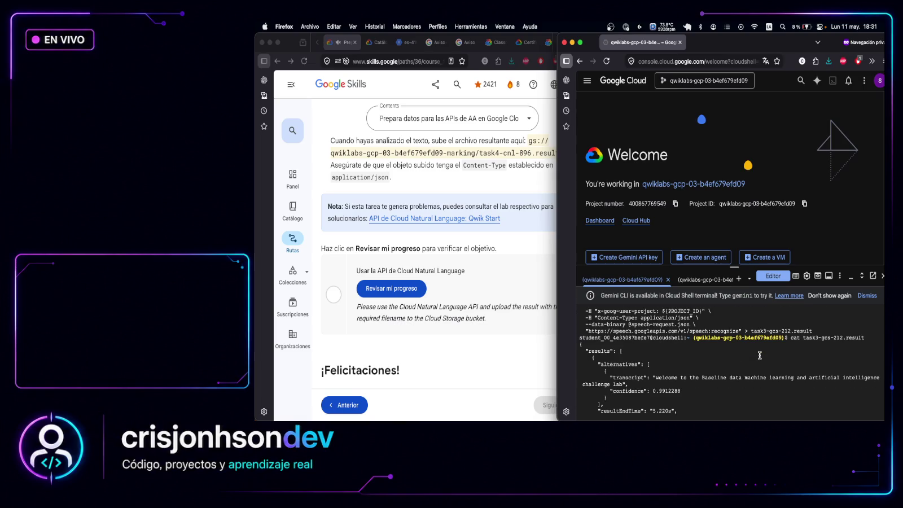
scroll(760, 355, "down", 15)
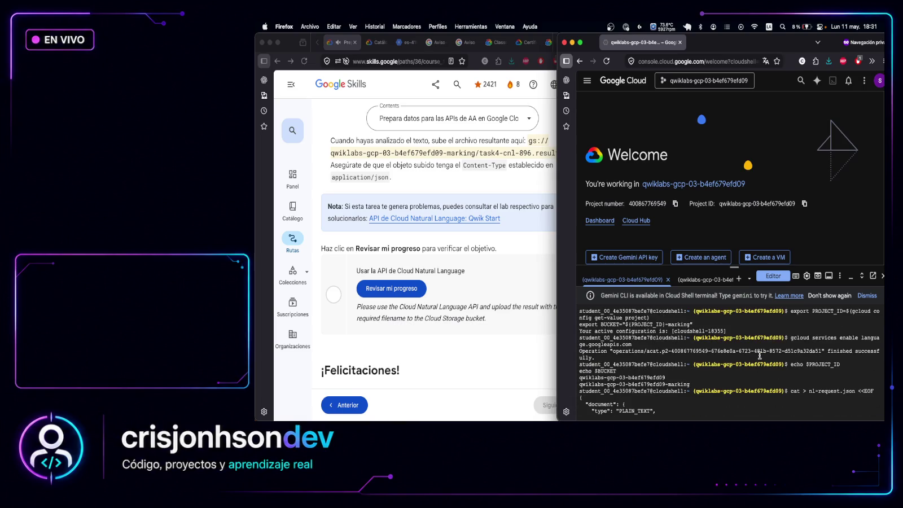
scroll(760, 355, "down", 2)
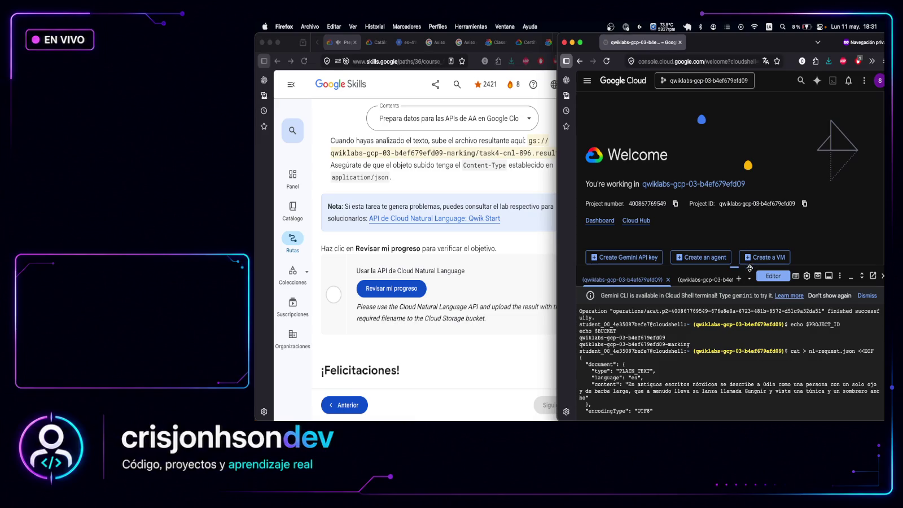
Enlarge Cloud Shell and scroll back over earlier commands and the Odin entity analysis
left_click_drag(734, 267, 735, 128)
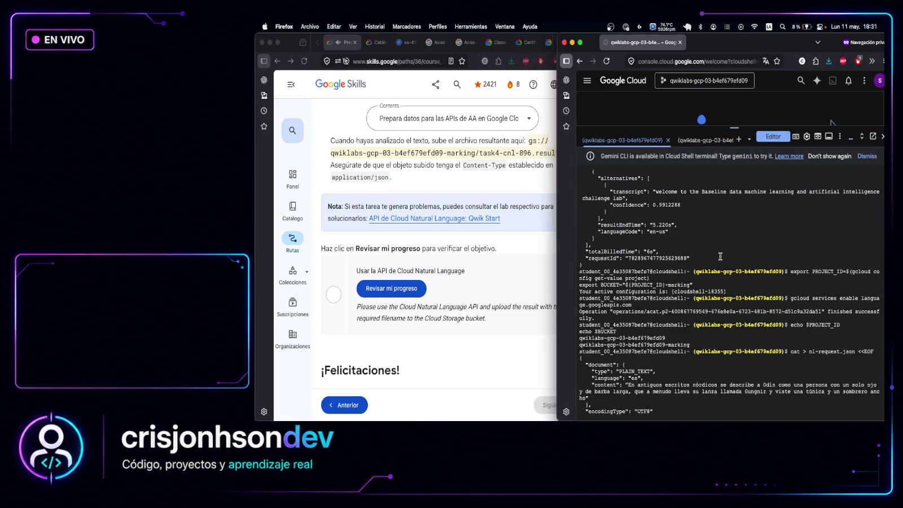
scroll(693, 311, "down", 10)
scroll(693, 311, "down", 10)
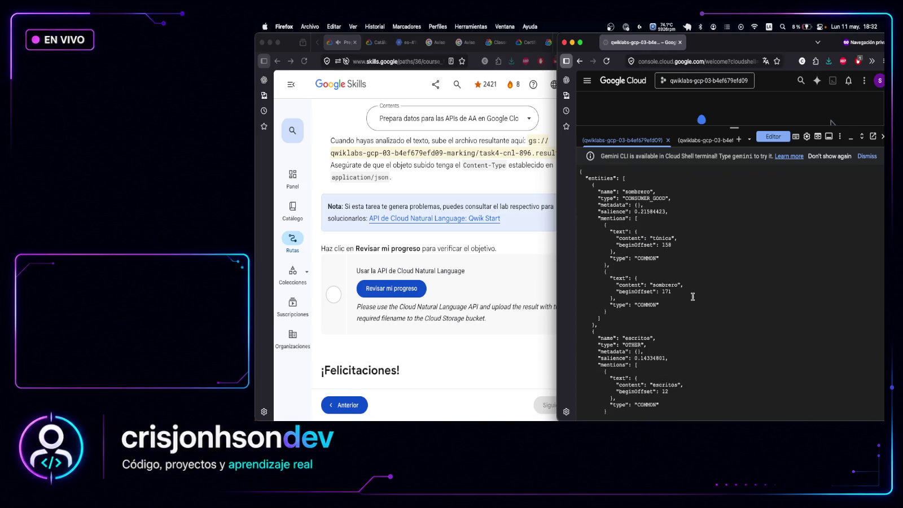
scroll(692, 299, "up", 6)
scroll(693, 297, "up", 2)
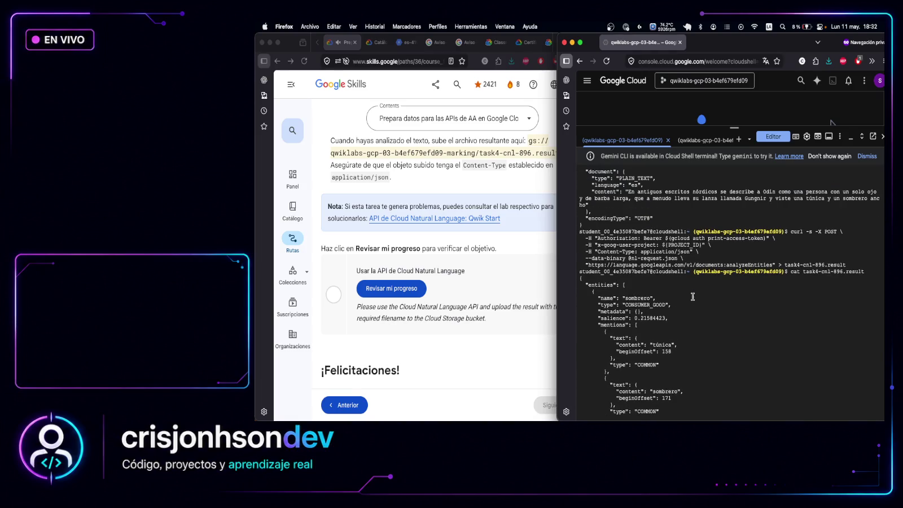
scroll(693, 296, "up", 9)
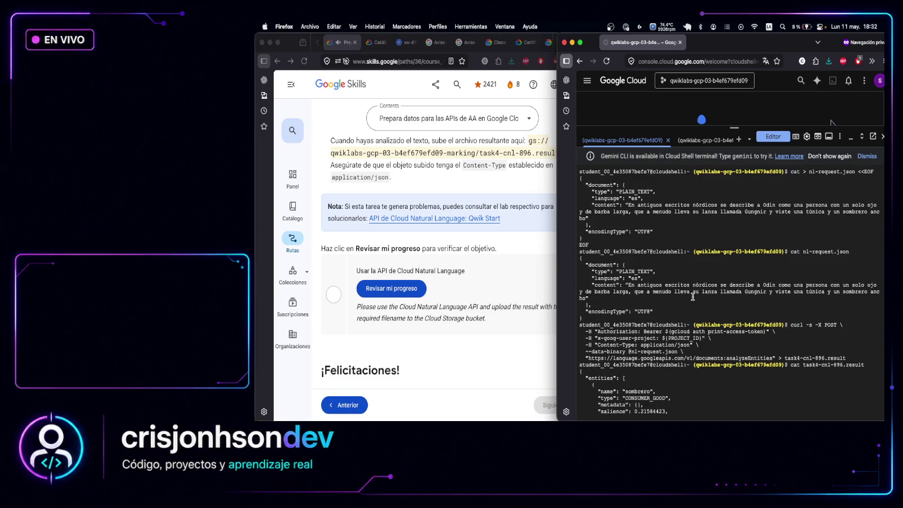
scroll(692, 296, "up", 1)
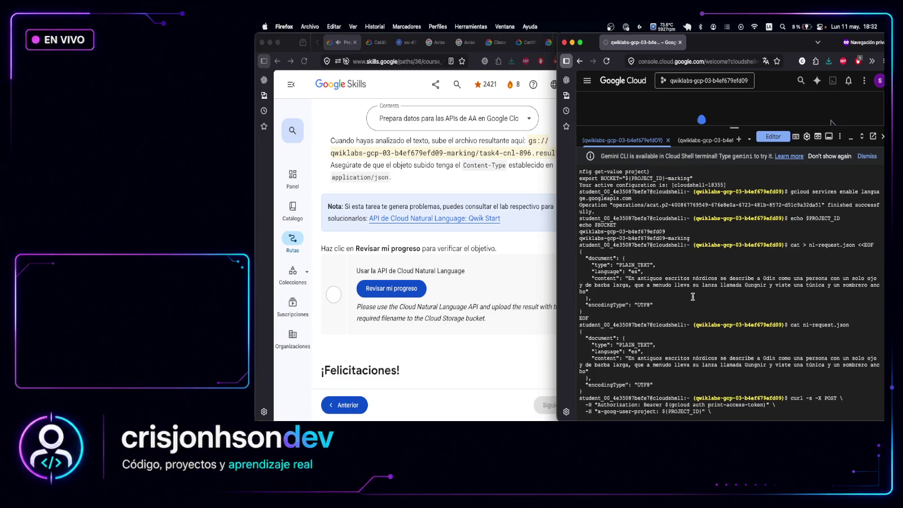
scroll(693, 297, "up", 2)
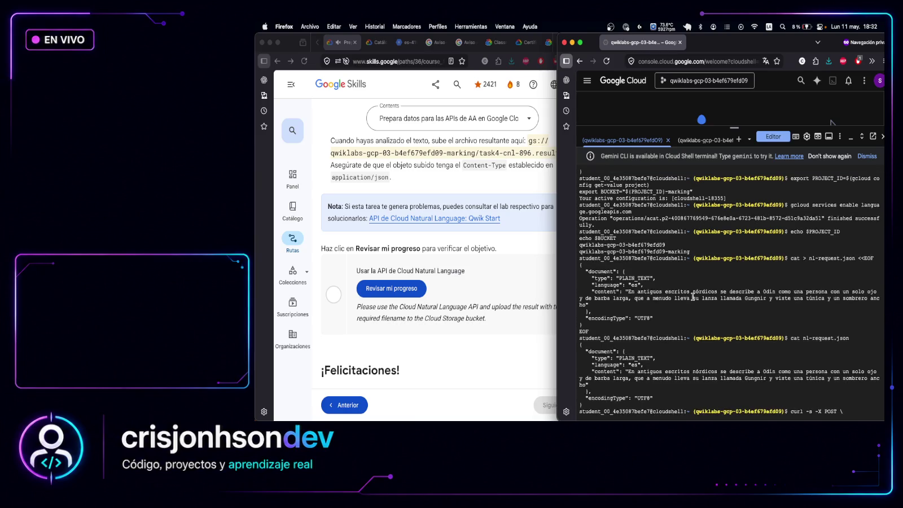
scroll(803, 228, "up", 2)
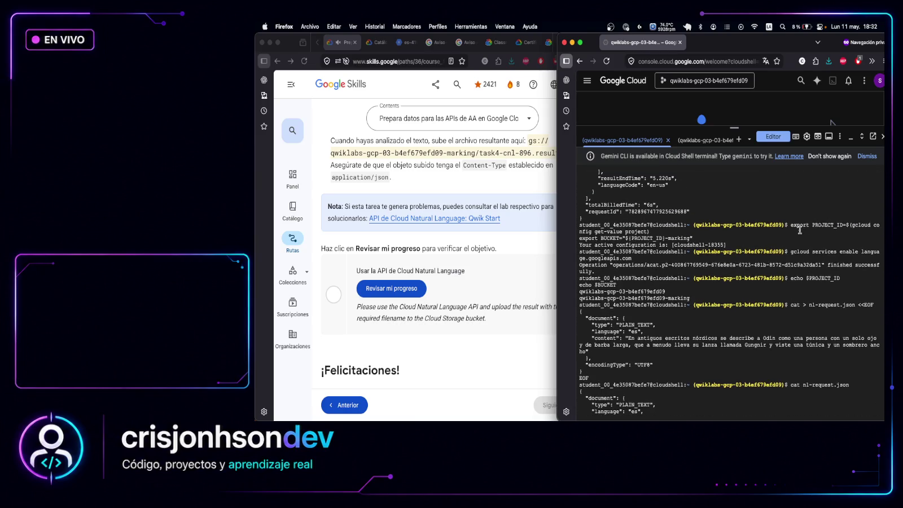
scroll(801, 228, "up", 3)
scroll(799, 229, "down", 1)
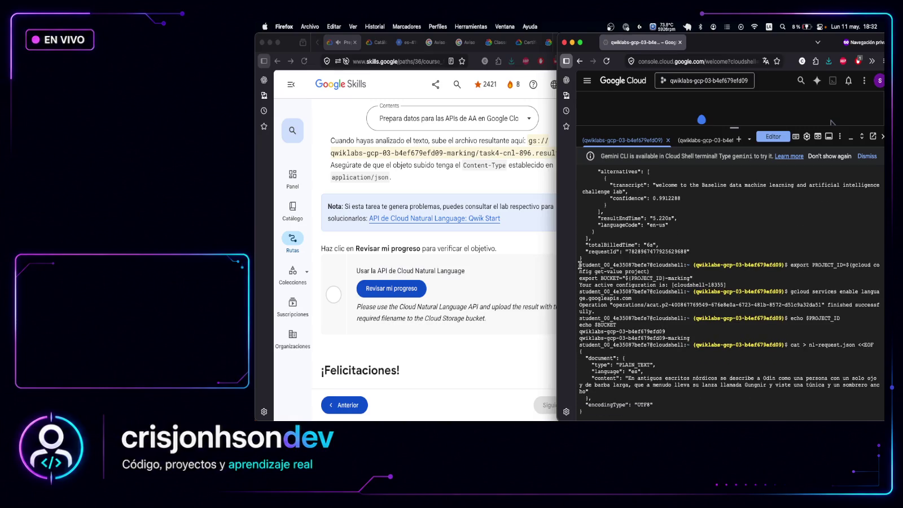
mouse_move(579, 266)
left_mouse_down()
mouse_move(734, 350)
mouse_move(790, 420)
left_mouse_up()
left_click_drag(831, 121, 831, 122)
key("super+c")
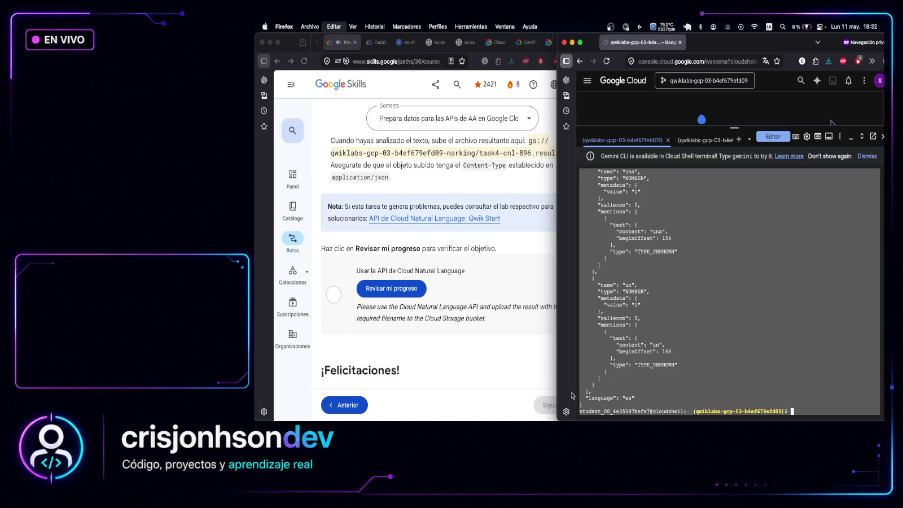
key("super+Tab")
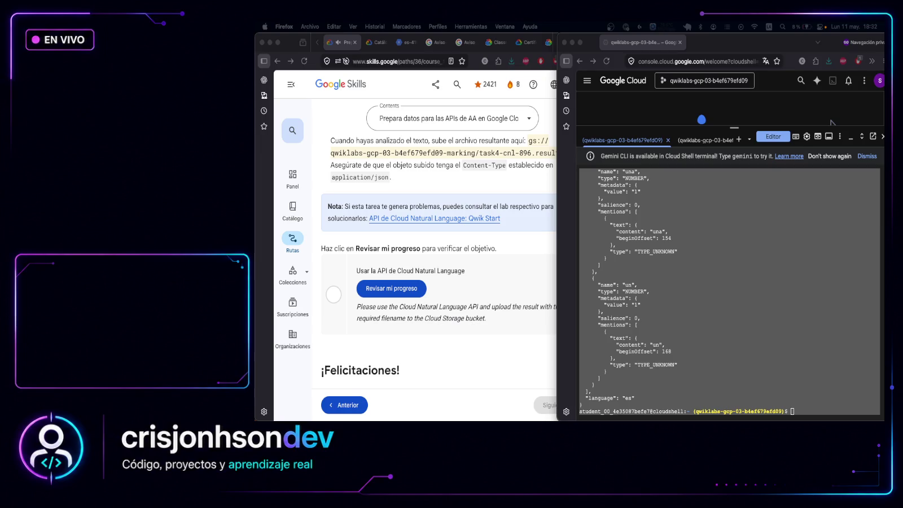
scroll(357, 250, "down", 2)
left_click(357, 250)
triple_click(357, 250)
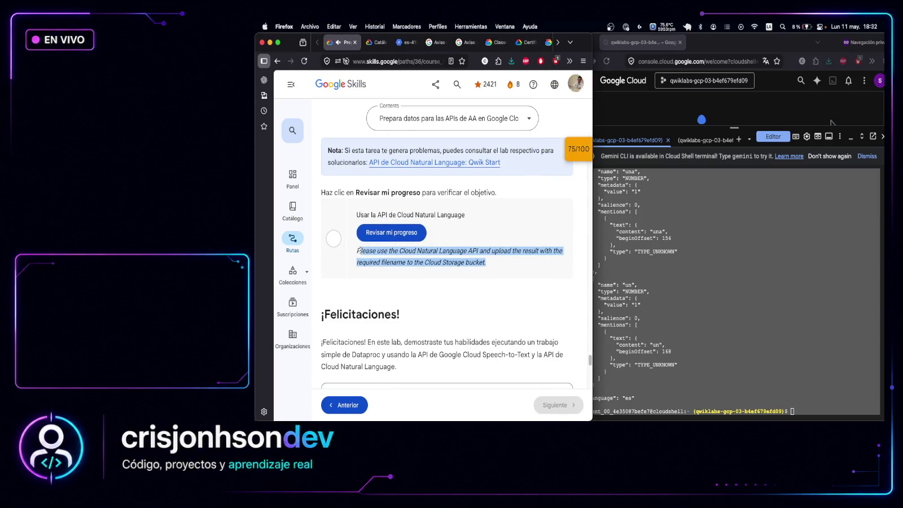
left_click(357, 250)
left_click_drag(357, 250, 488, 262)
left_click(831, 121)
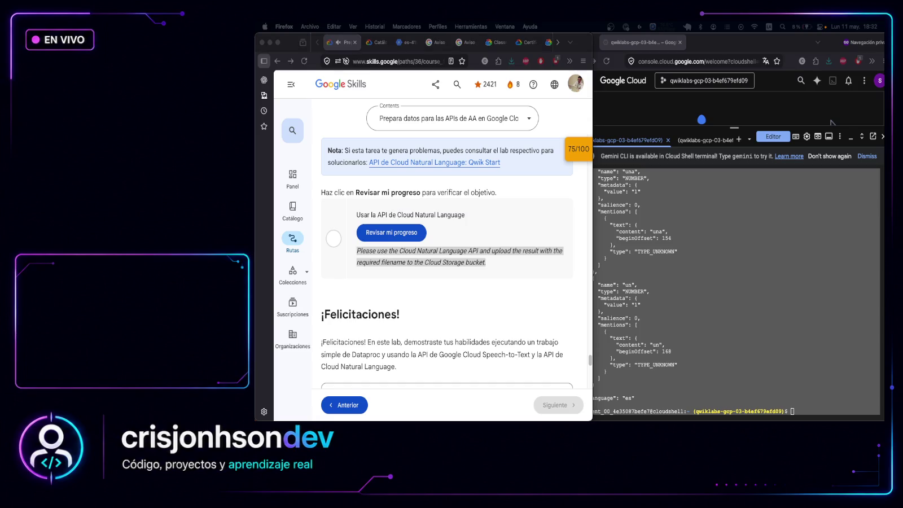
left_click(807, 411)
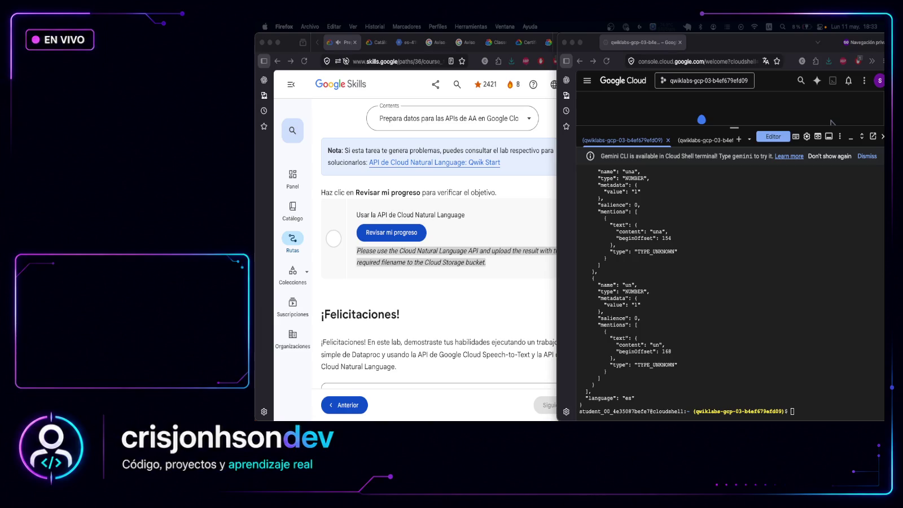
Regenerate the entity analysis with gcloud and print task4-cnl-896.result
left_click(813, 410)
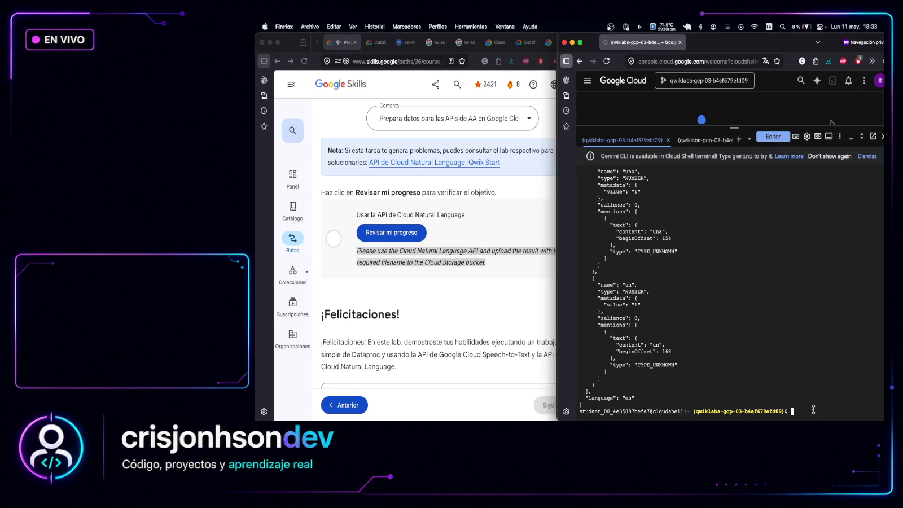
key("super+v")
key("Return")
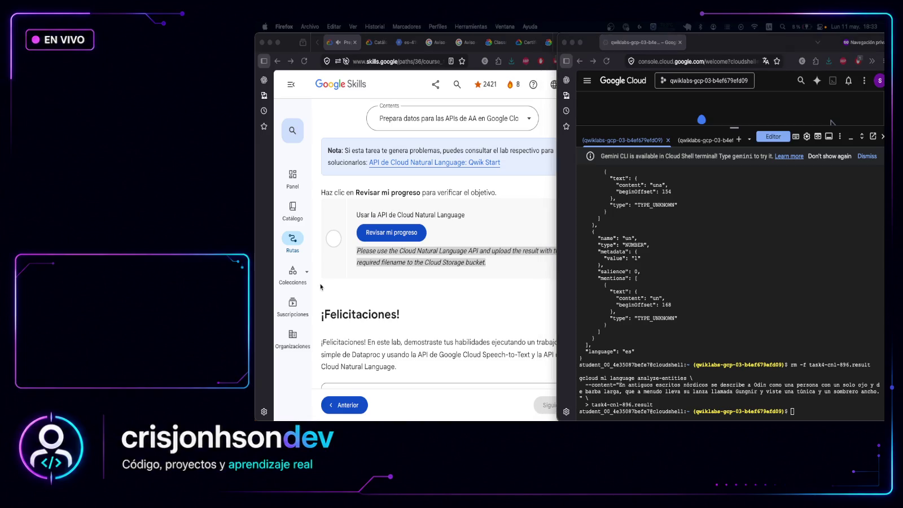
left_click(808, 415)
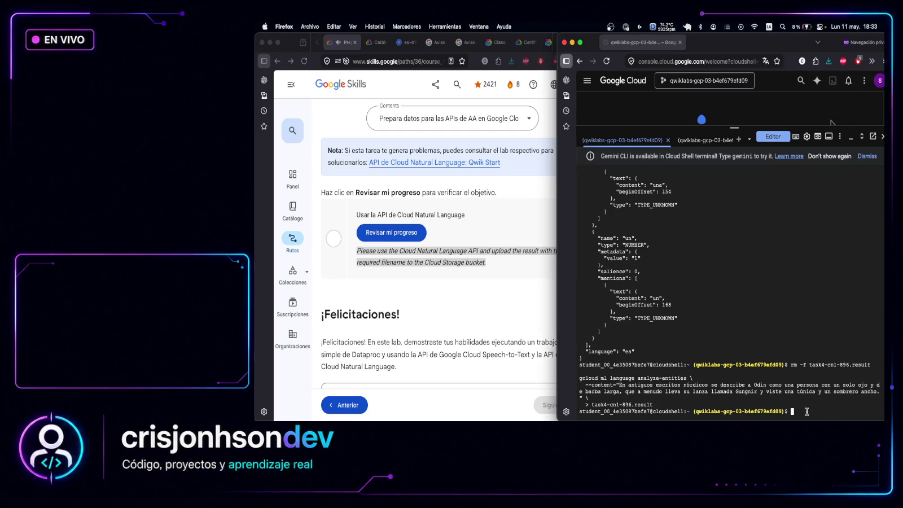
type("cat task4-cnl-896.result")
key("Return")
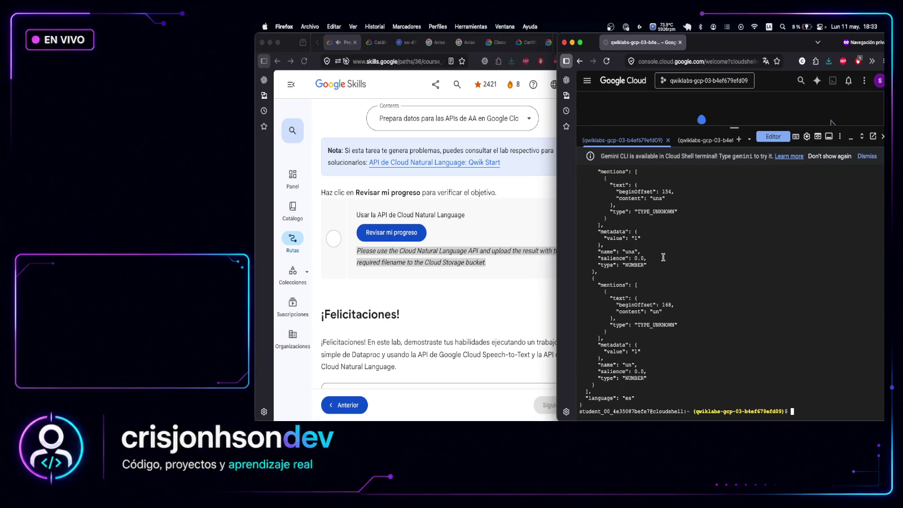
scroll(664, 259, "up", 3)
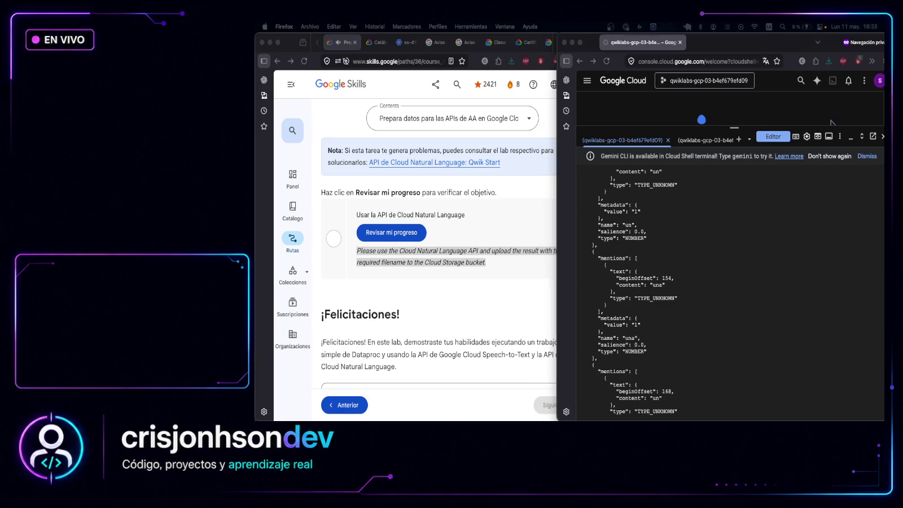
scroll(766, 365, "down", 3)
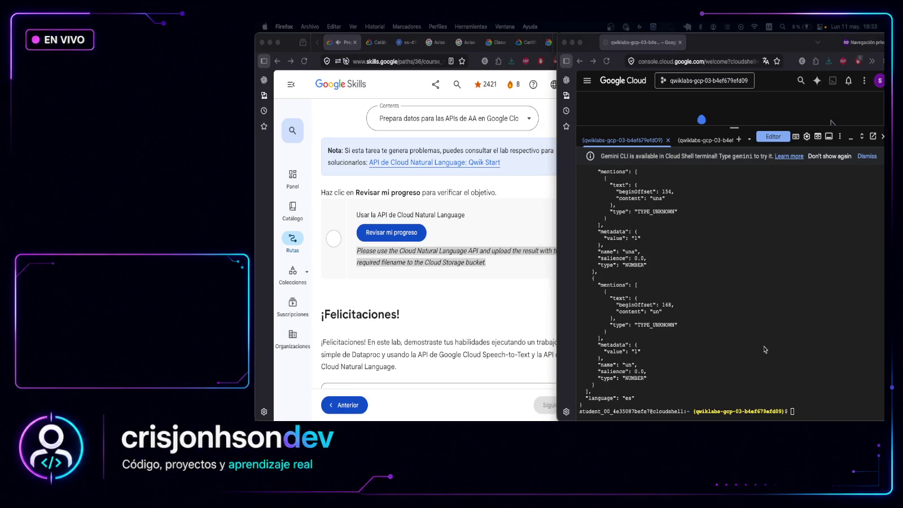
Re-upload task4-cnl-896.result as application/json, confirm its contentType, and re-check Task 4 progress
left_click(806, 410)
key("super+v")
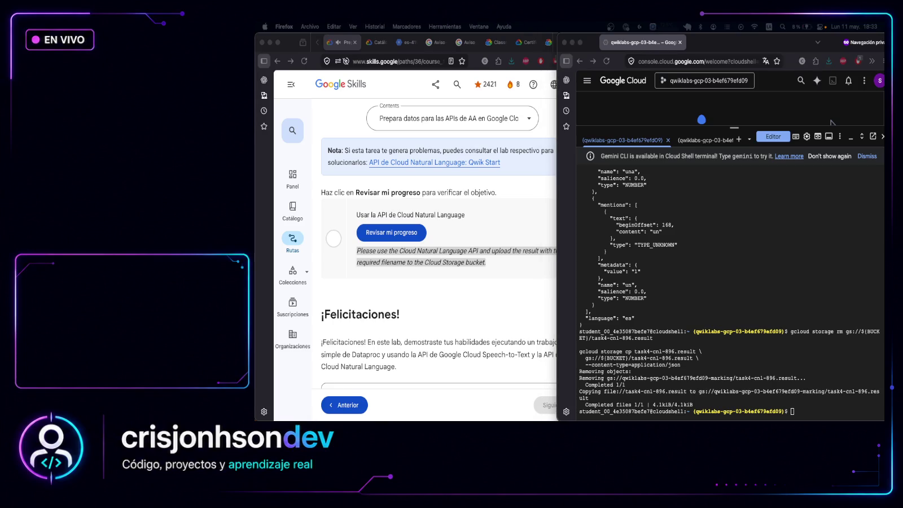
left_click(801, 406)
key("super+v")
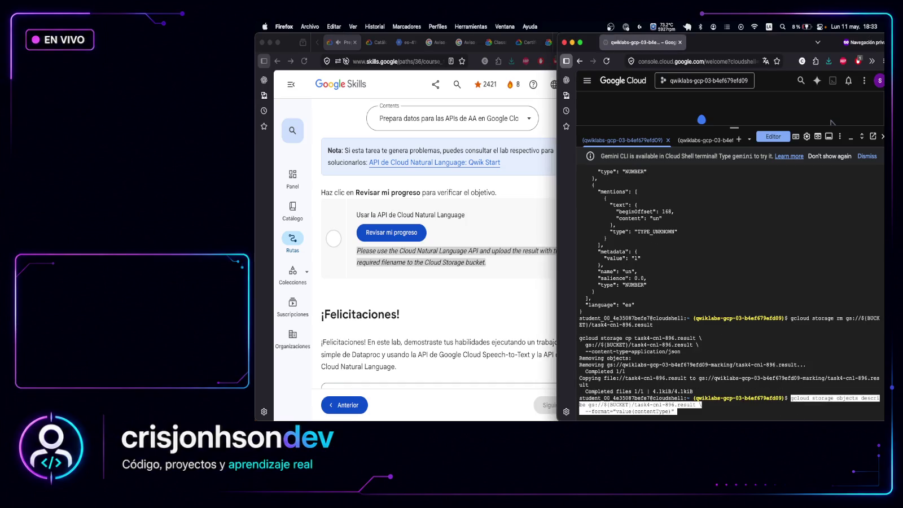
key("Return")
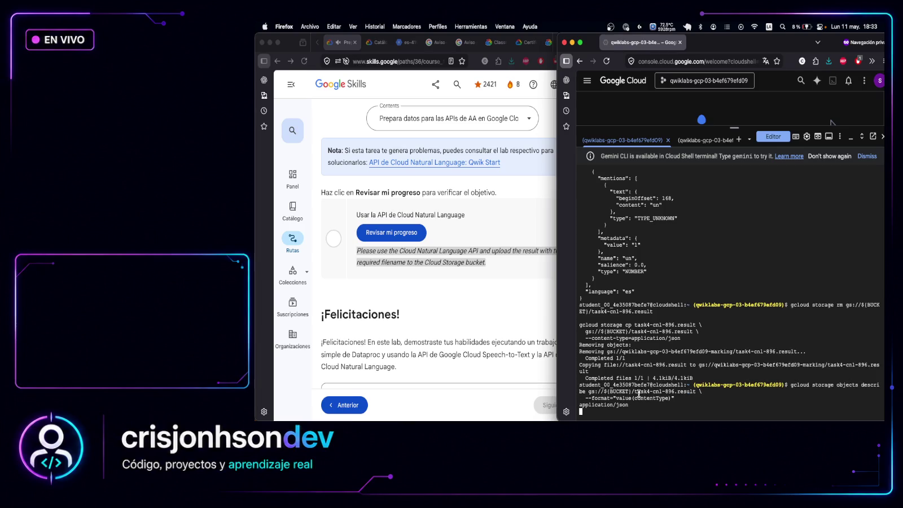
left_click(433, 274)
left_click(390, 233)
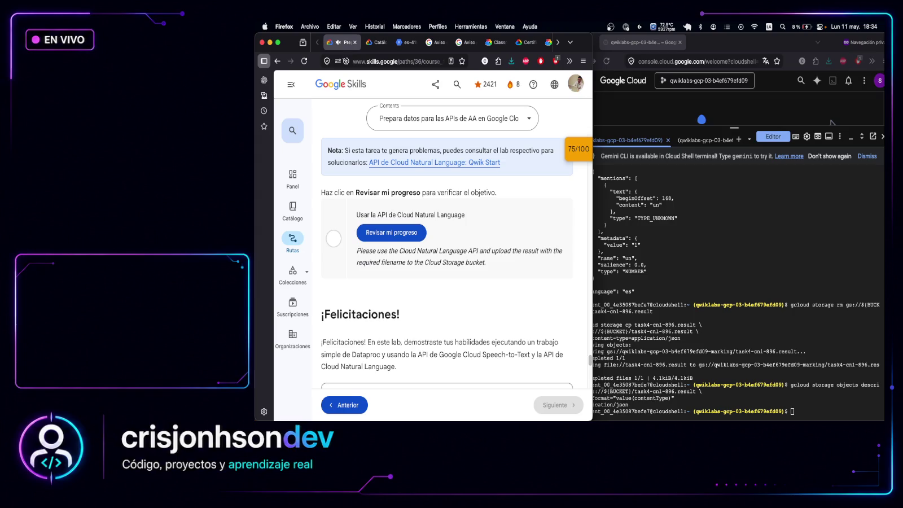
Print the first lines of gs://${BUCKET}/task4-cnl-896.result with gcloud storage cat piped to head
key("super+grave")
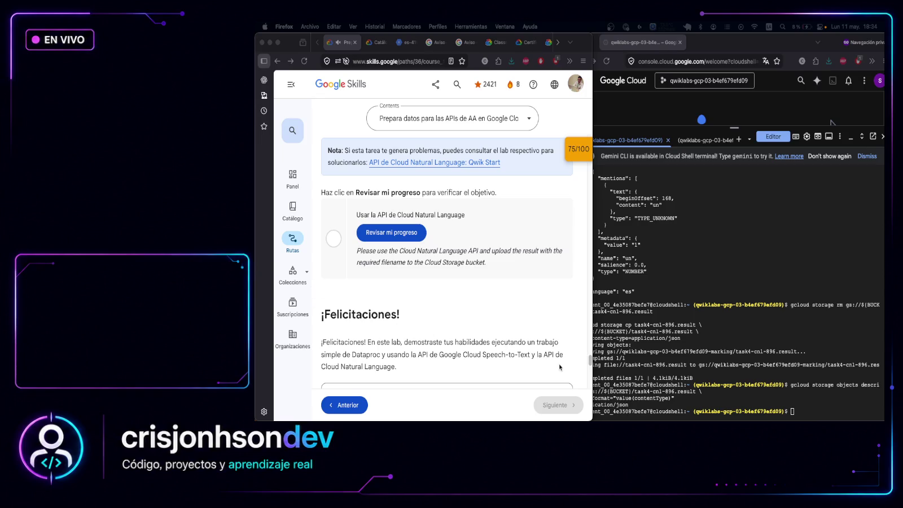
left_click(808, 411)
type("gcloud storage cat gs://${BUCKET}/task4-cnl-896.result | head")
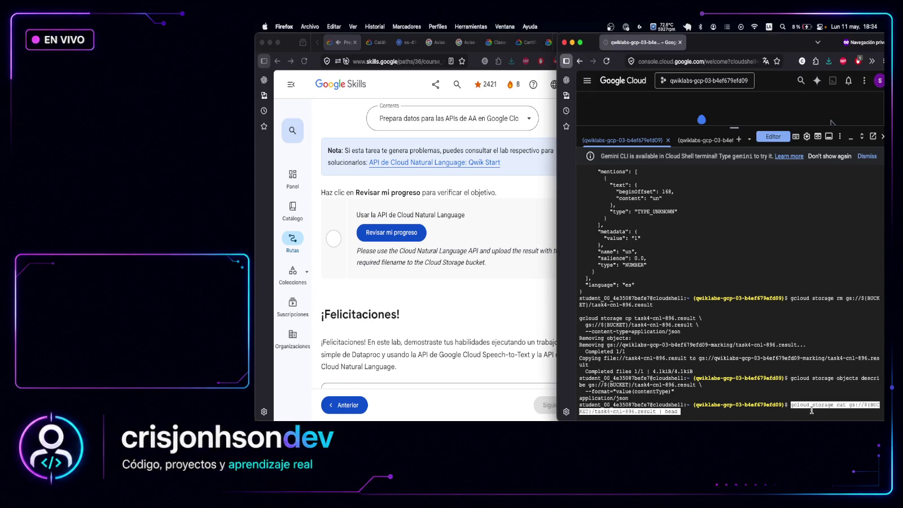
key("Return")
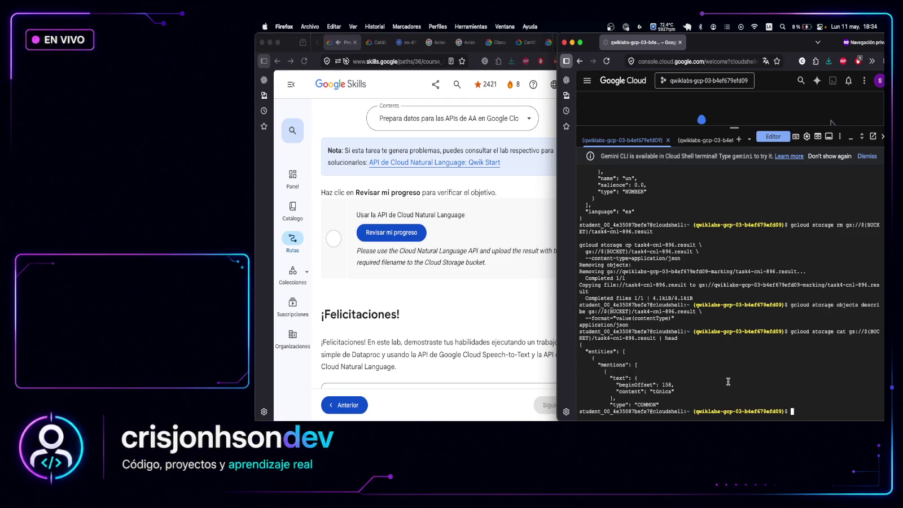
mouse_move(619, 365)
left_mouse_down()
mouse_move(695, 390)
mouse_move(678, 398)
left_mouse_up()
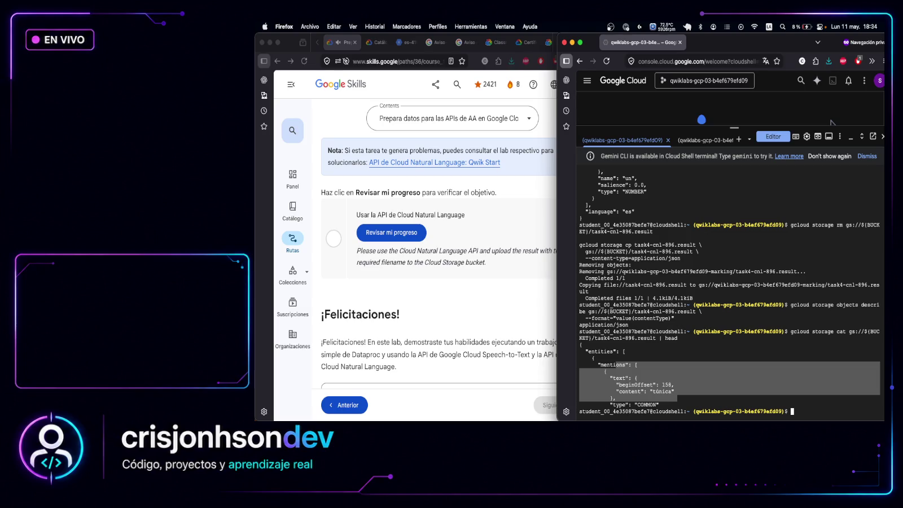
Run bare gcloud ml language analyze-entities, which errors asking for --content or --content-file
key("super+Tab")
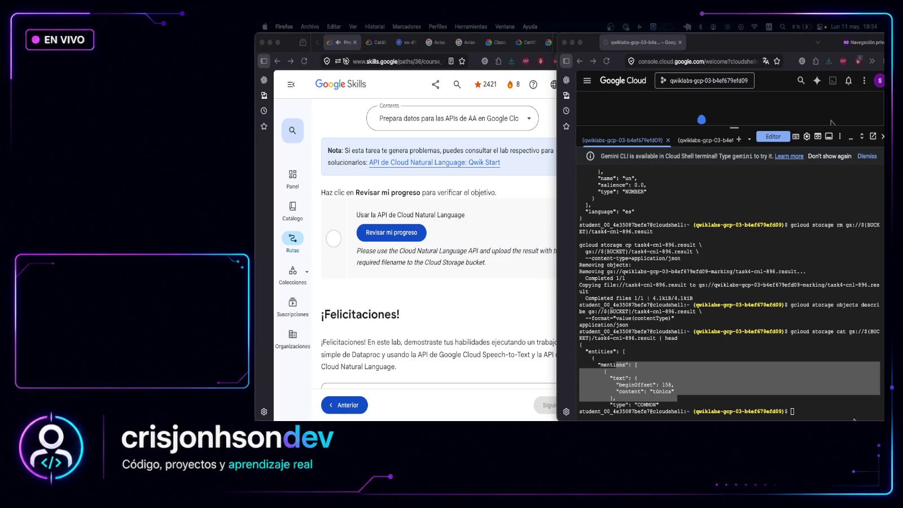
left_click(835, 410)
type("gcloud ml language analyze-entities")
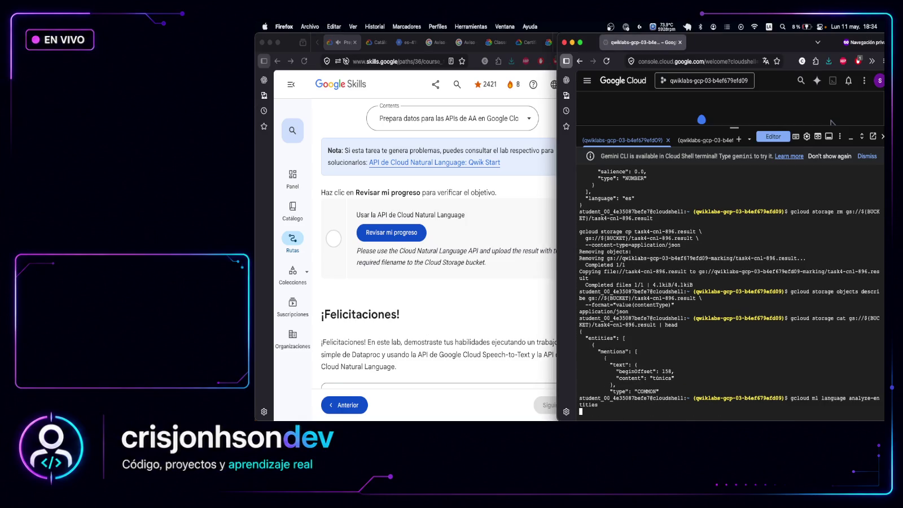
key("Return")
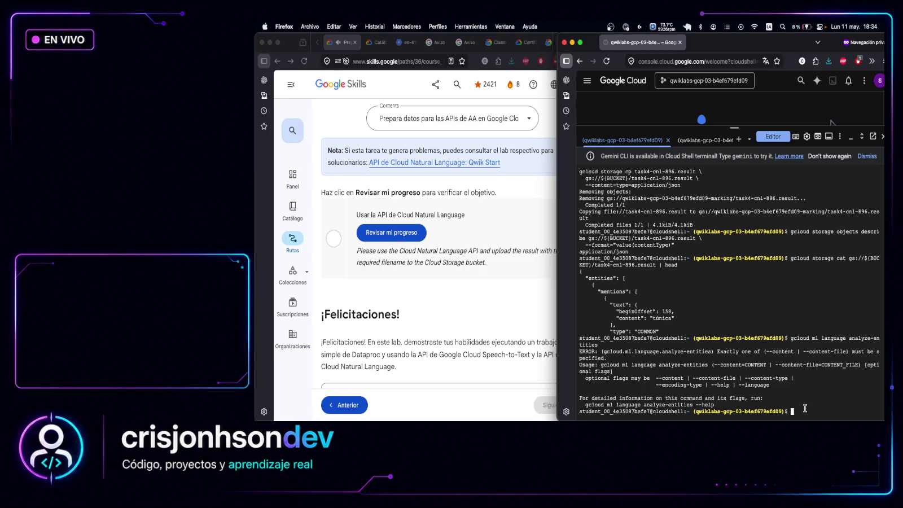
left_click_drag(806, 411, 579, 339)
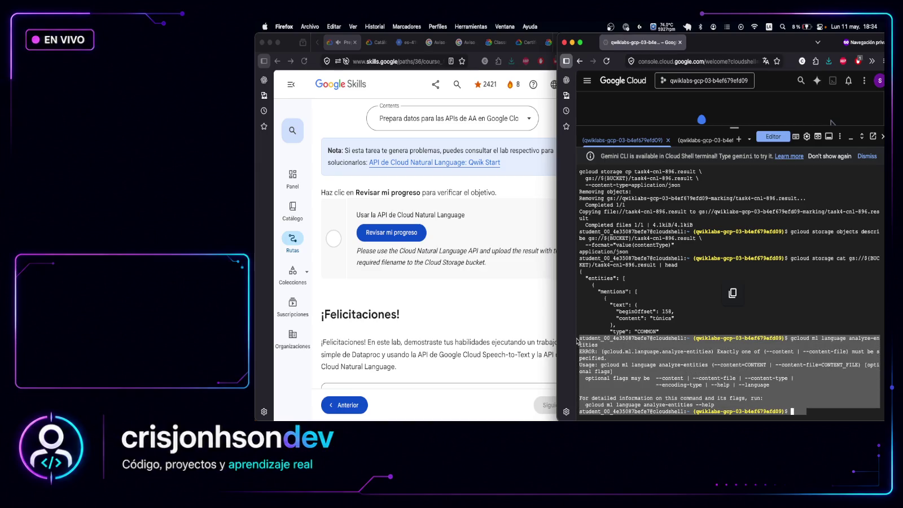
key("super+Tab")
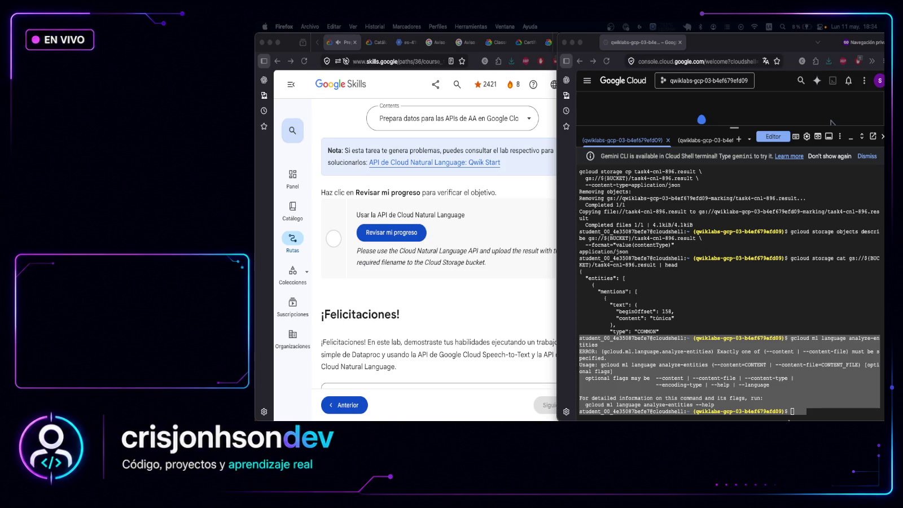
Regenerate the Spanish entity analysis into task4-cnl-896.result and display its contents
left_click(816, 408)
type("gcloud ml language analyze-entities \\   --content=\"En antiguos escritos nórdicos se describe a Odin como una persona con un solo ojo y de barba larga, que a menudo lleva su lanza llamada Gungnir y viste una túnica y un sombrero ancho.\" \\   --language=es \\   > task4-cnl-896.result")
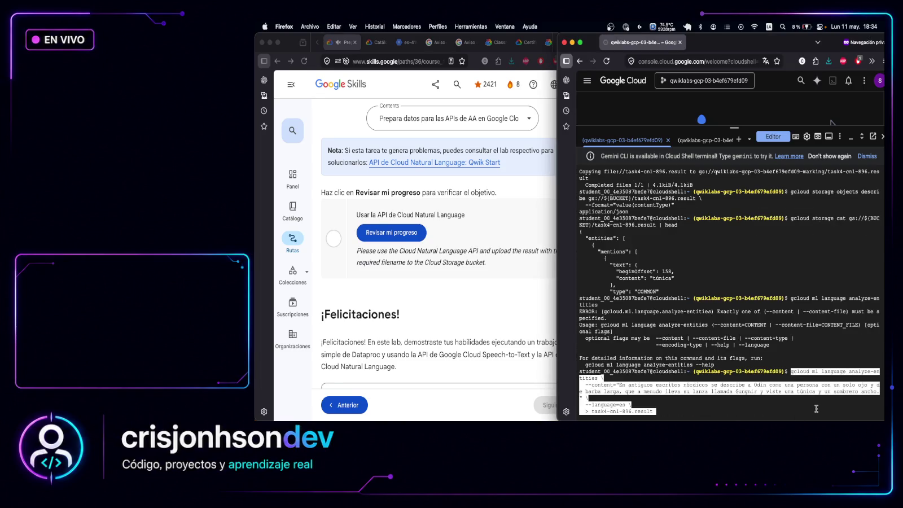
key("Return")
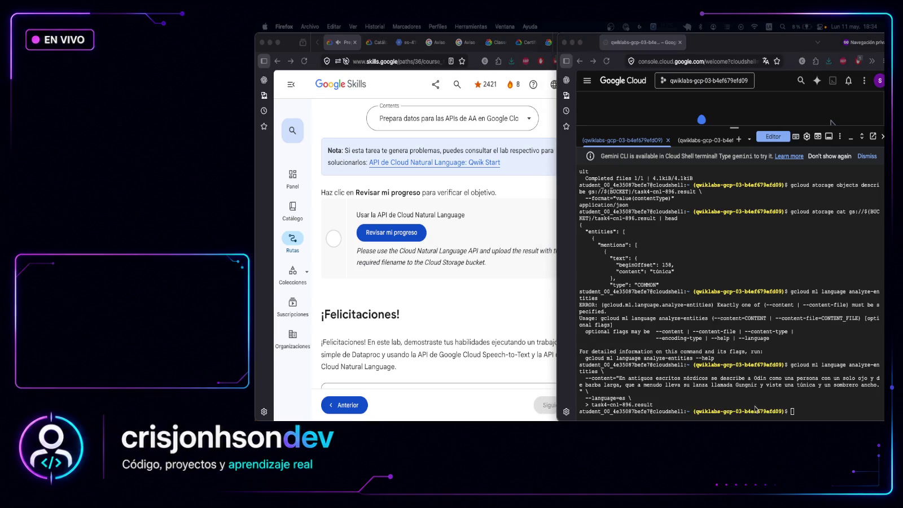
type("cat task4-cnl-896.result")
key("Return")
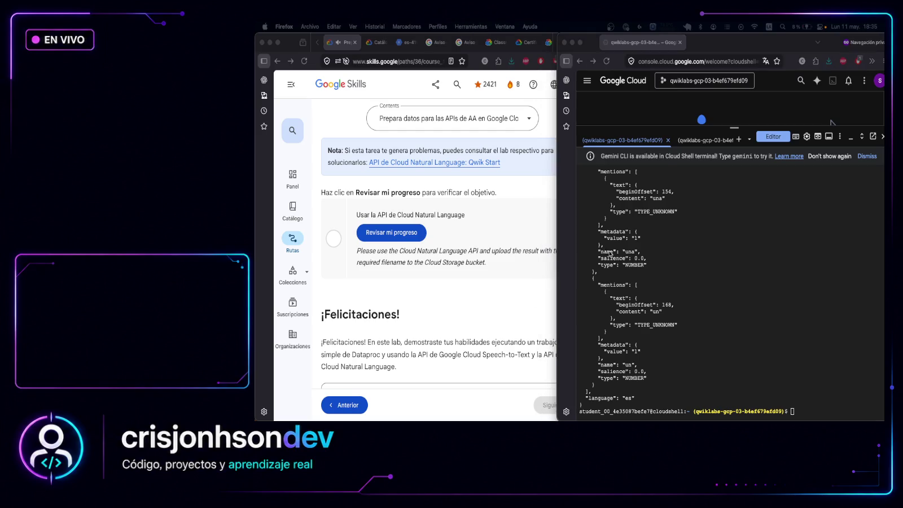
scroll(683, 257, "up", 2)
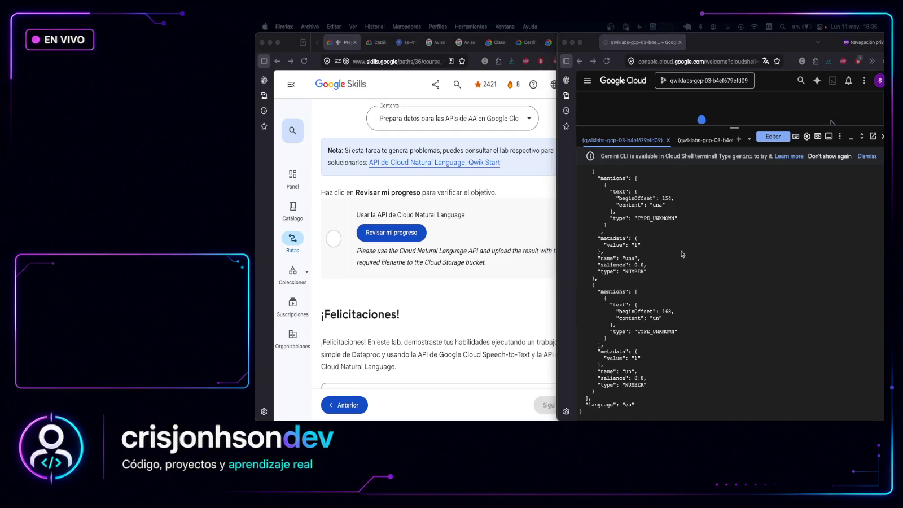
scroll(683, 257, "down", 1)
Re-upload task4-cnl-896.result as application/json, confirm its content type, and rerun the Task 4 check
left_click(817, 409)
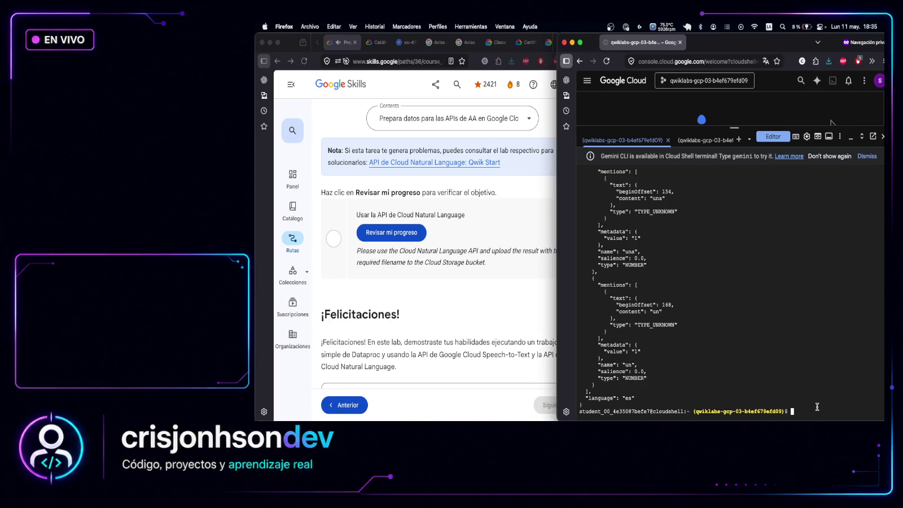
type("gcloud storage rm gs://${BUCKET}/task4-cnl-896.result  gcloud storage cp task4-cnl-896.result \\   gs://${BUCKET}/task4-cnl-896.result \\   --content-type=application/json")
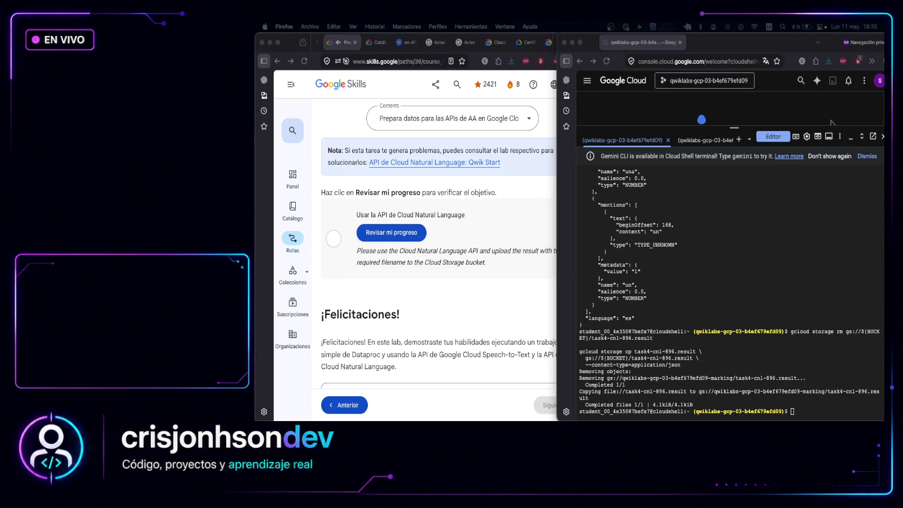
left_click(806, 406)
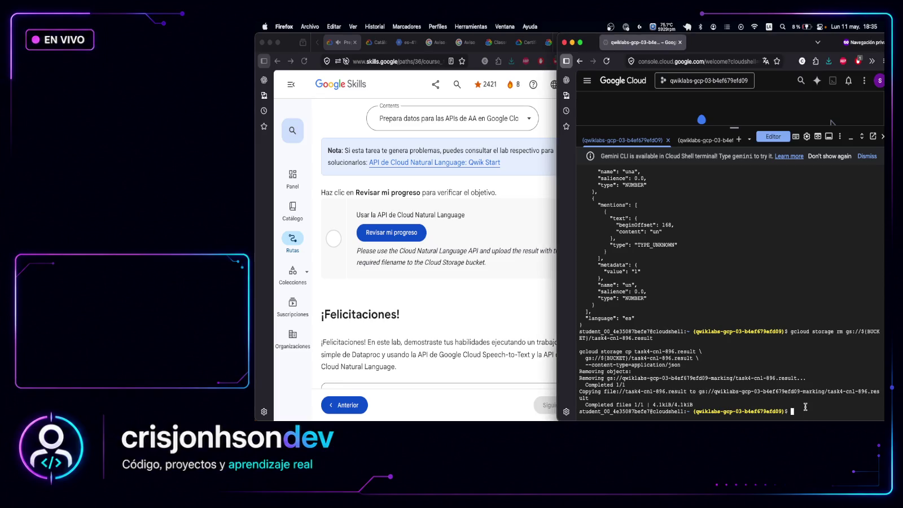
type("gcloud storage objects describe gs://${BUCKET}/task4-cnl-896.result \\   --format=\"value(contentType)\"")
key("Return")
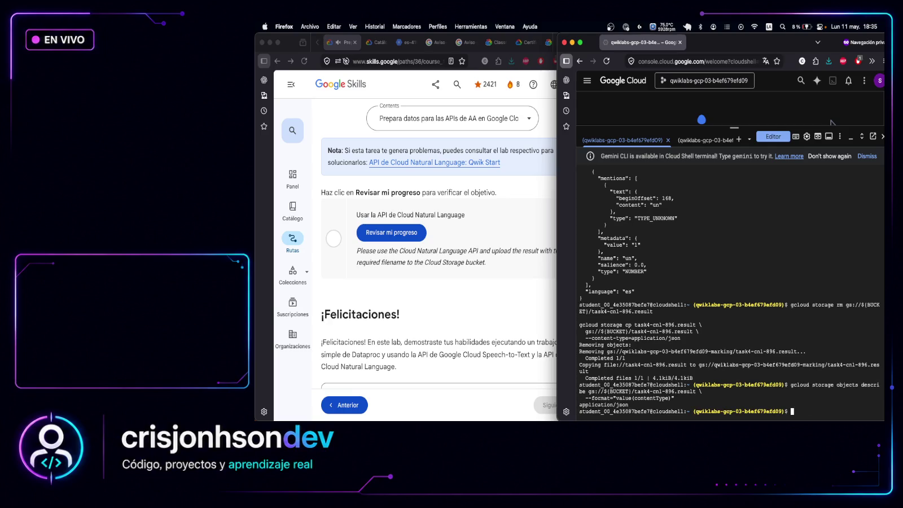
left_click(480, 243)
left_click(391, 233)
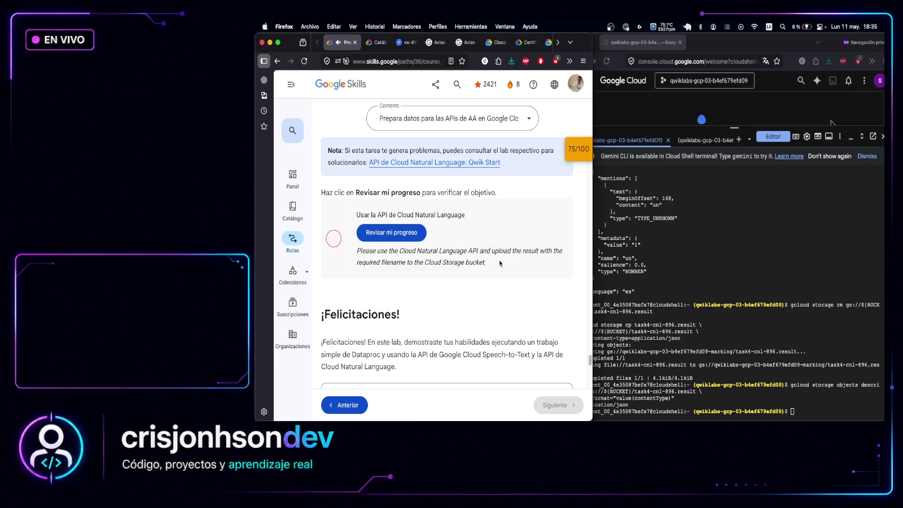
Recheck the bucket copy's first mention ('túnica', offset 158) against the Task 4 checkpoint description
scroll(499, 264, "up", 3)
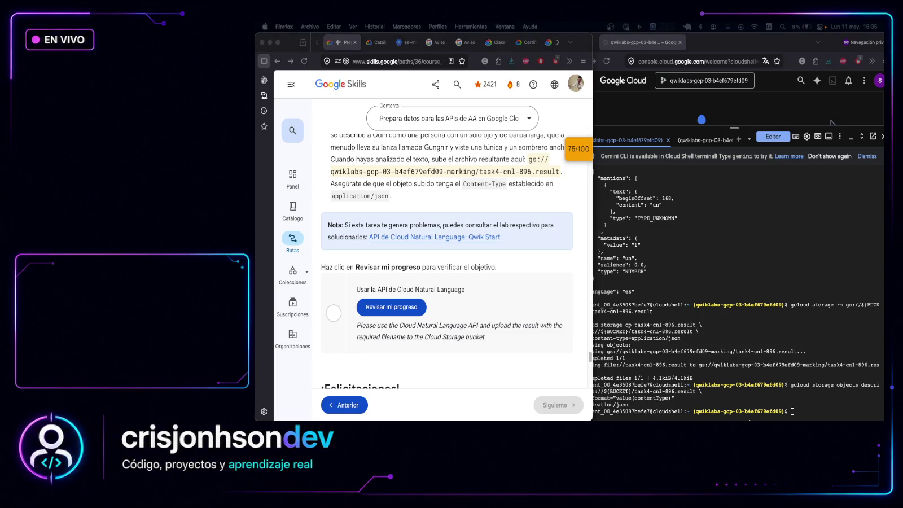
left_click(831, 122)
type("gcloud storage cat gs://${BUCKET}/task4-cnl-896.result | head")
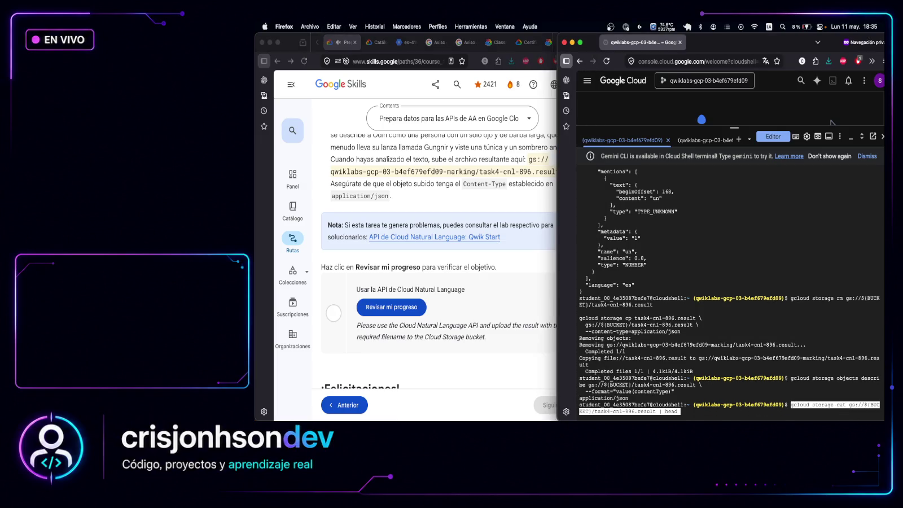
key("Return")
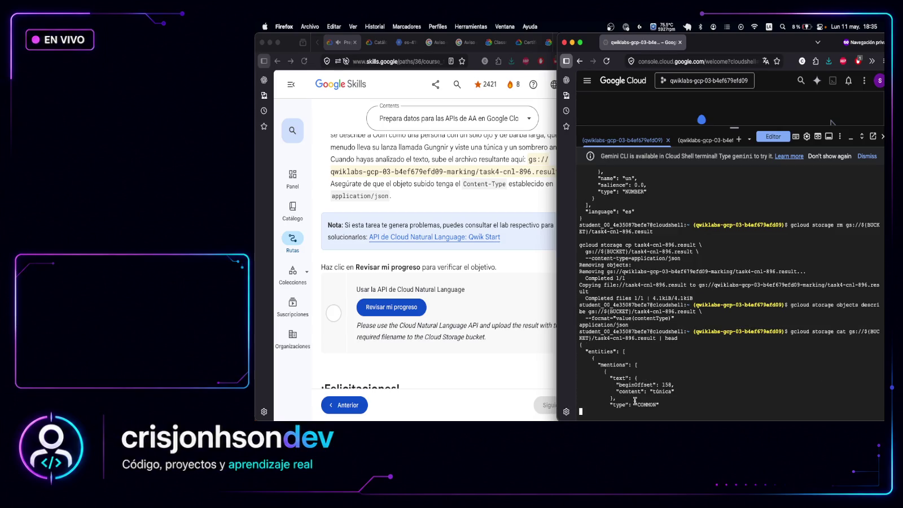
left_click_drag(614, 373, 668, 406)
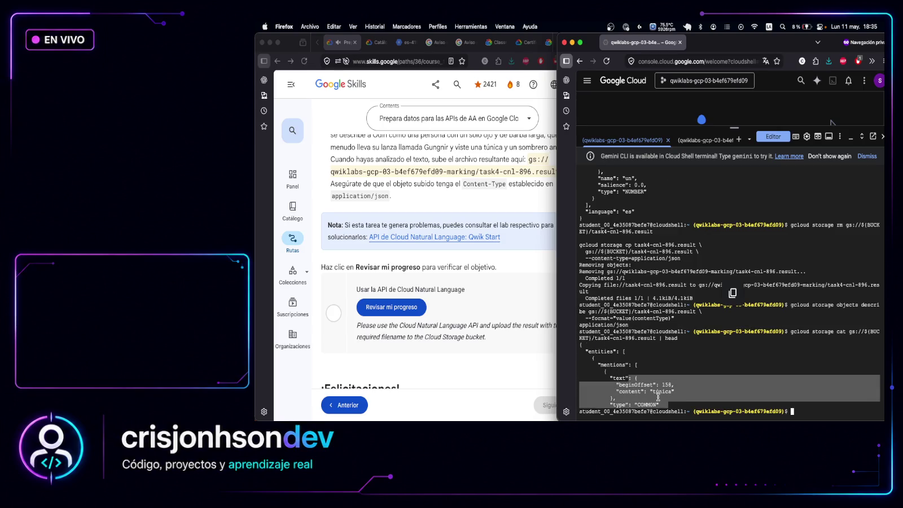
left_click(489, 303)
mouse_move(495, 340)
left_mouse_down()
mouse_move(279, 320)
mouse_move(288, 294)
left_mouse_up()
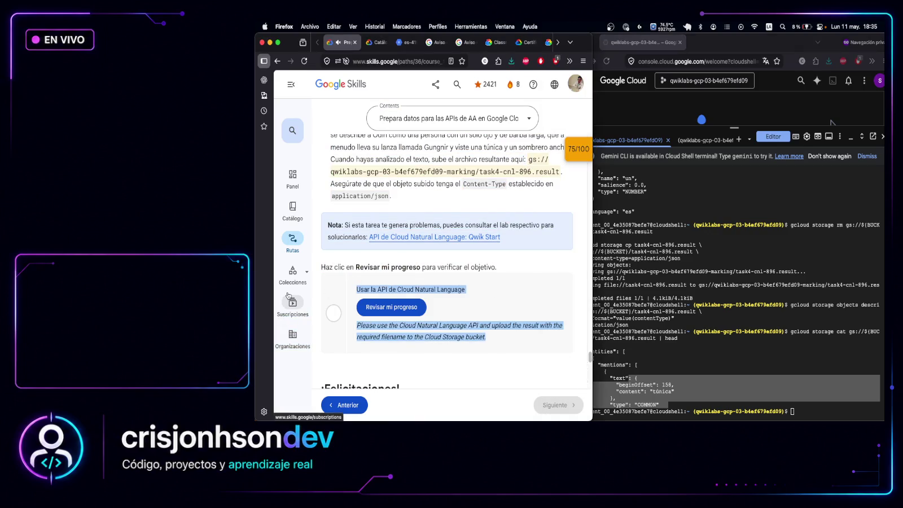
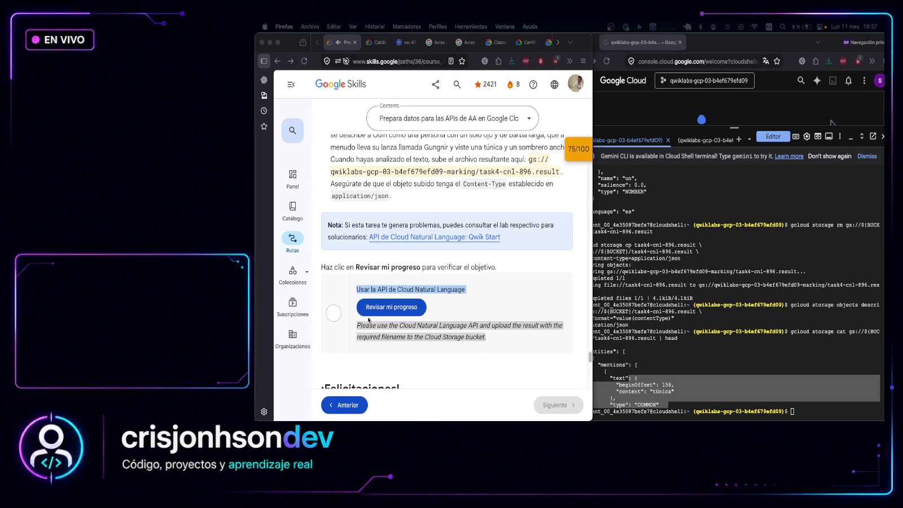
Set the gcloud project and the BUCKET variable for the lab in Cloud Shell
left_click(820, 406)
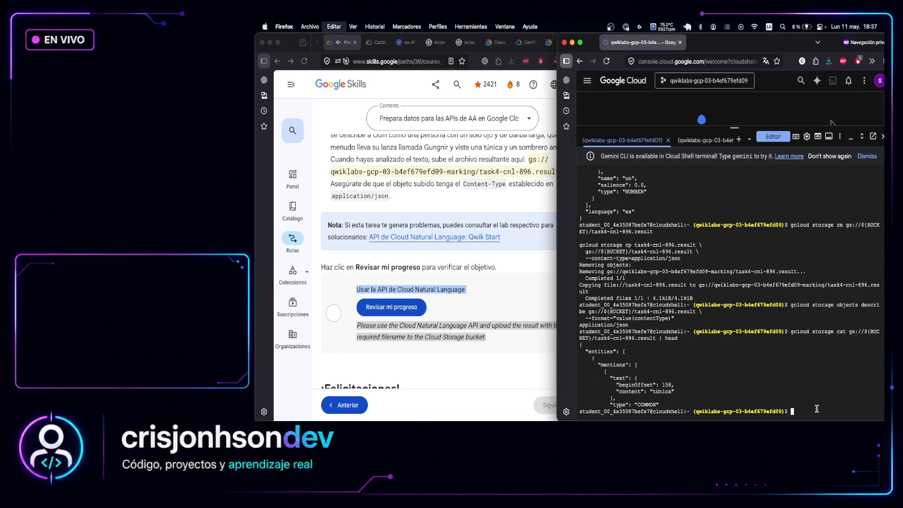
type("gcloud config set project qwiklabs-gcp-03-b4ef679efd09  export PROJECT_ID=$(gcloud config get-value project) export BUCKET=\"qwiklabs-gcp-03-b4ef679efd09-marking\"  echo $PROJECT_ID echo $BUCKET")
key("Return")
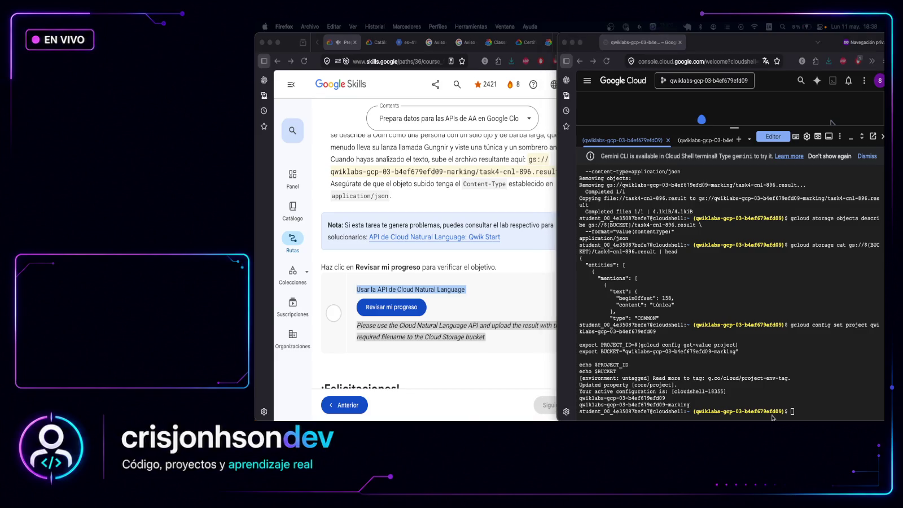
Delete task4-cnl-896.result from the marking bucket with gcloud storage rm, retrying once
type("gcloud storage rm gs://${BUCKET}/task4-cnl-896.result")
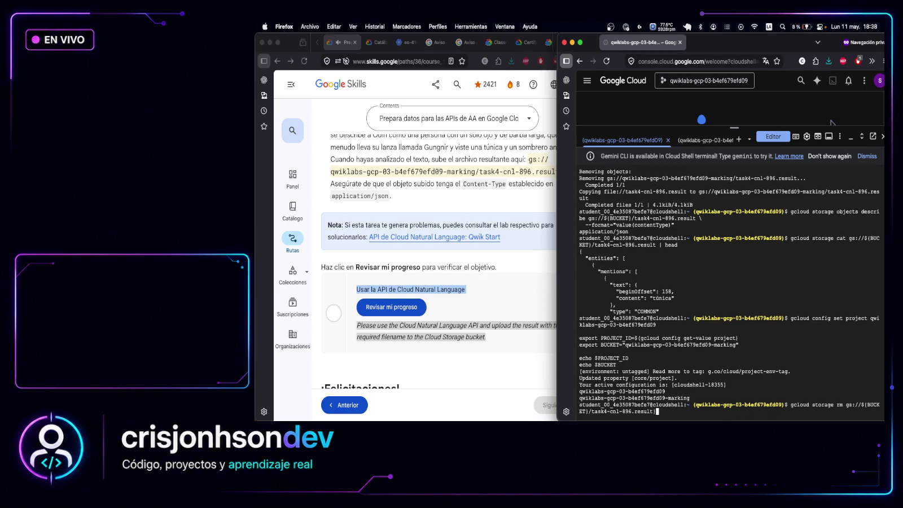
key("BackSpace")
key("Return")
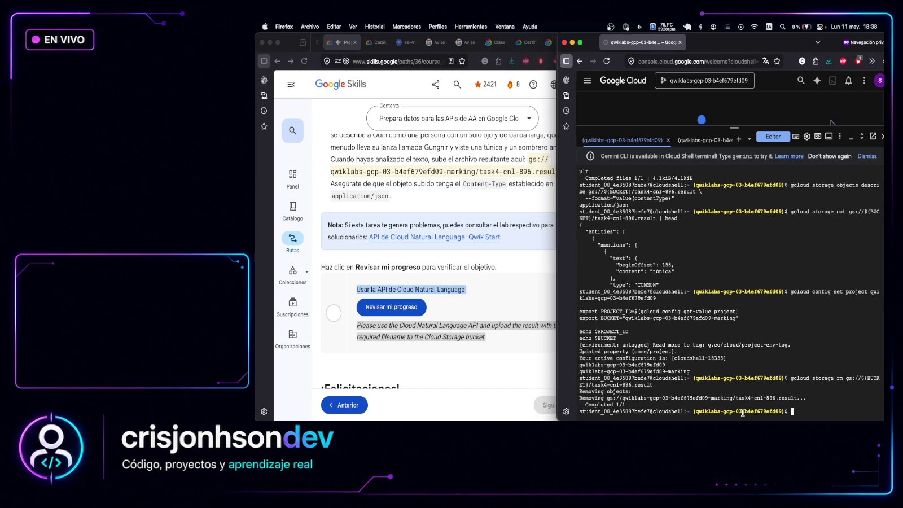
key("Up")
type("}")
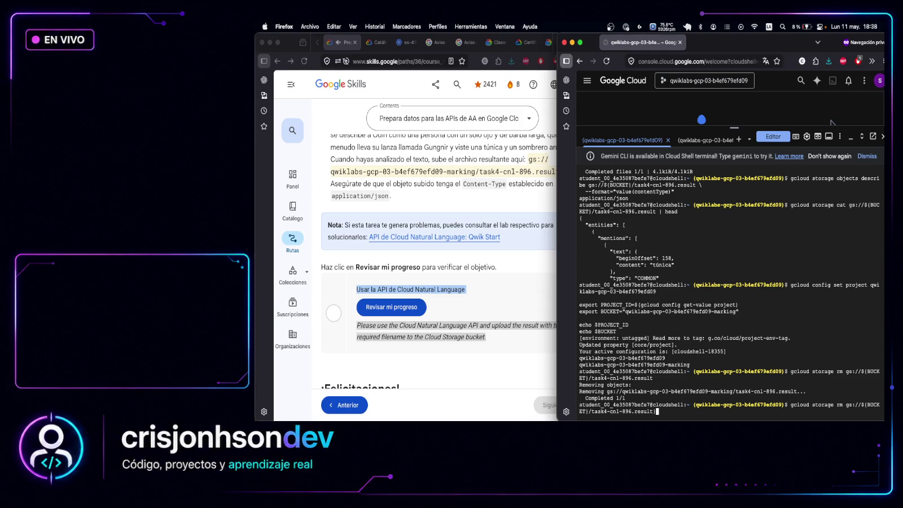
key("Return")
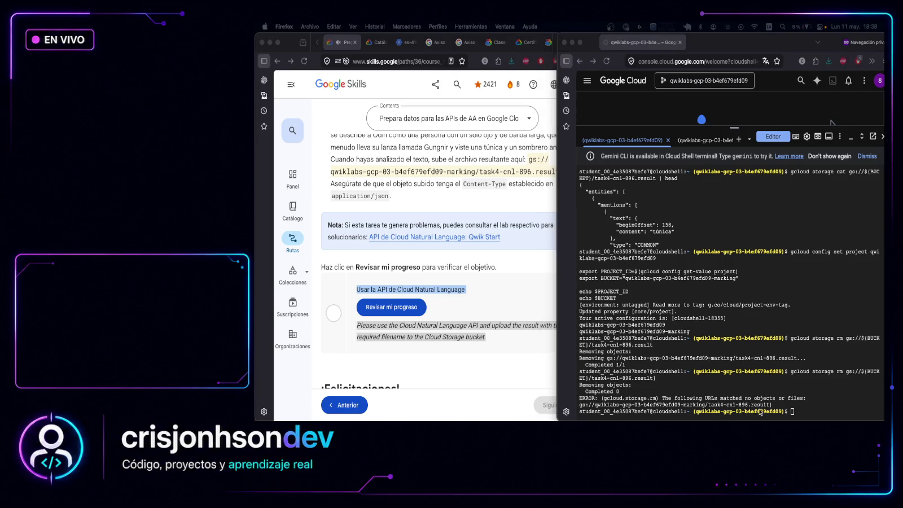
Write the Odin passage to odin.txt and print it to check its contents
left_click(808, 413)
type("cat > odin.txt <<EOF En antiguos escritos nórdicos se describe a Odin como una persona con un solo ojo y de barba larga, que a menudo lleva su lanza llamada Gungnir y viste una túnica y un sombrero ancho EOF")
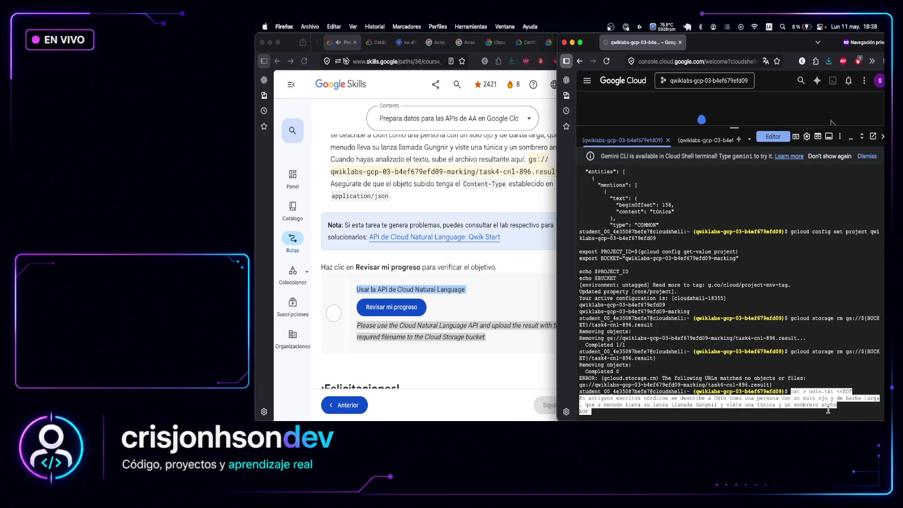
key("Return")
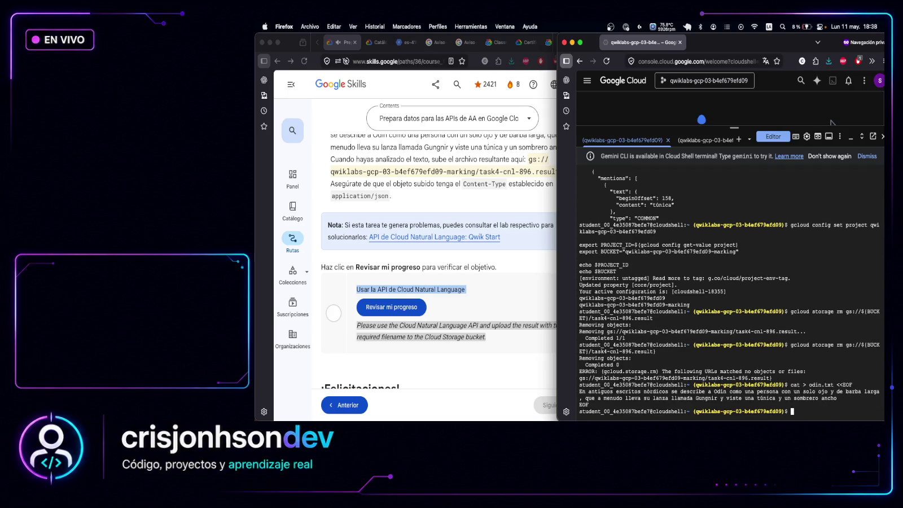
key("super+Tab")
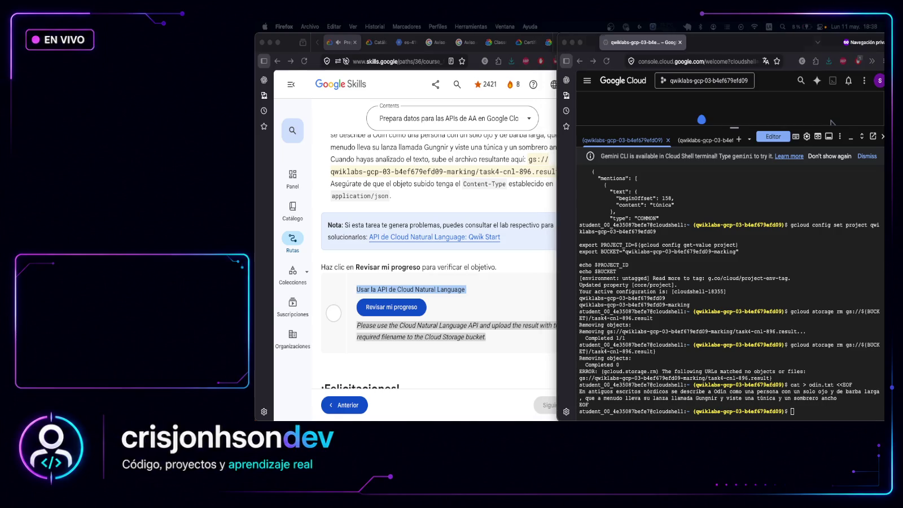
left_click(824, 409)
key("super+v")
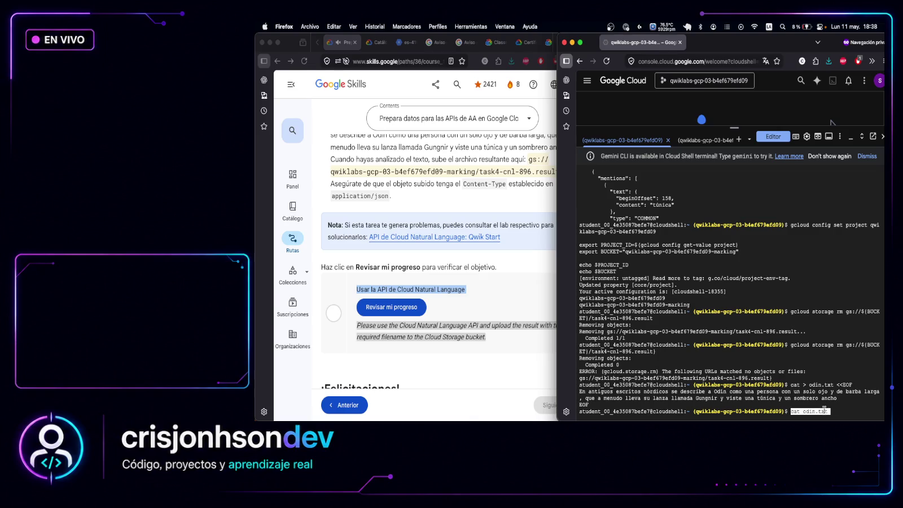
key("Return")
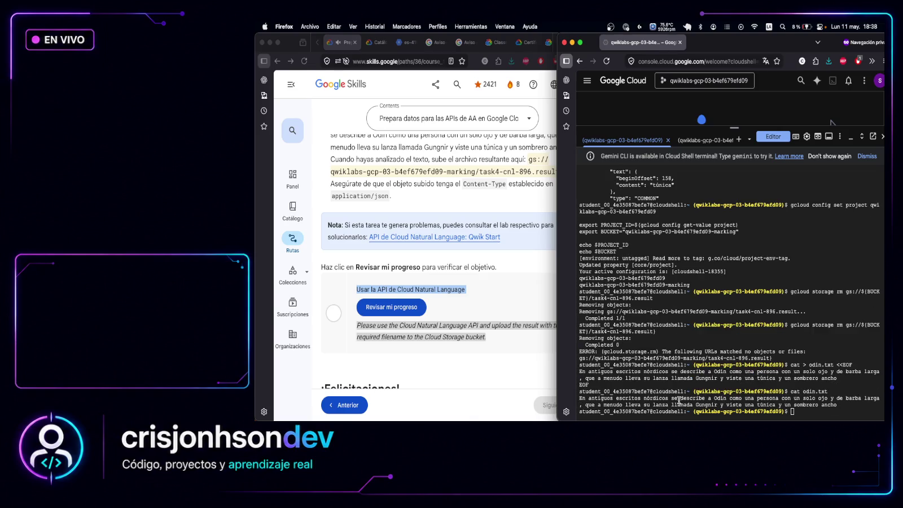
left_click_drag(846, 399, 733, 401)
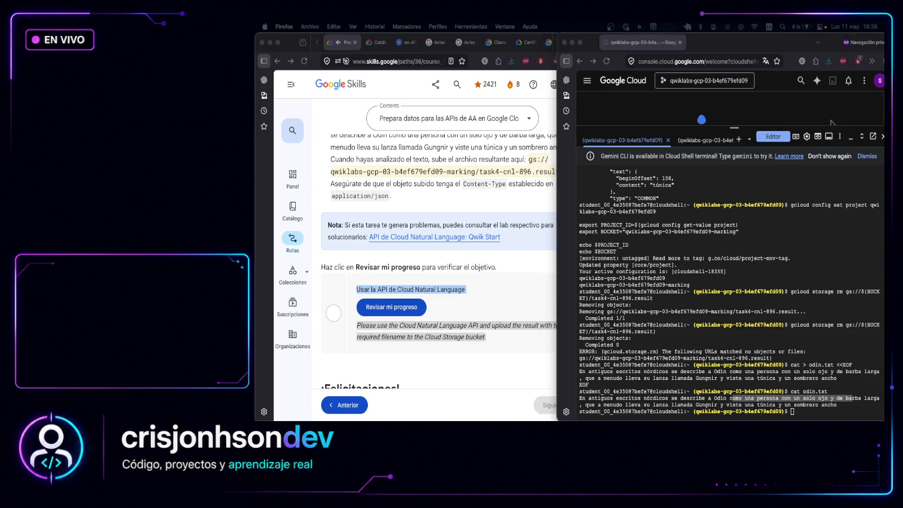
Run Spanish entity analysis on odin.txt into task4-cnl-896.result and print the JSON
left_click(831, 410)
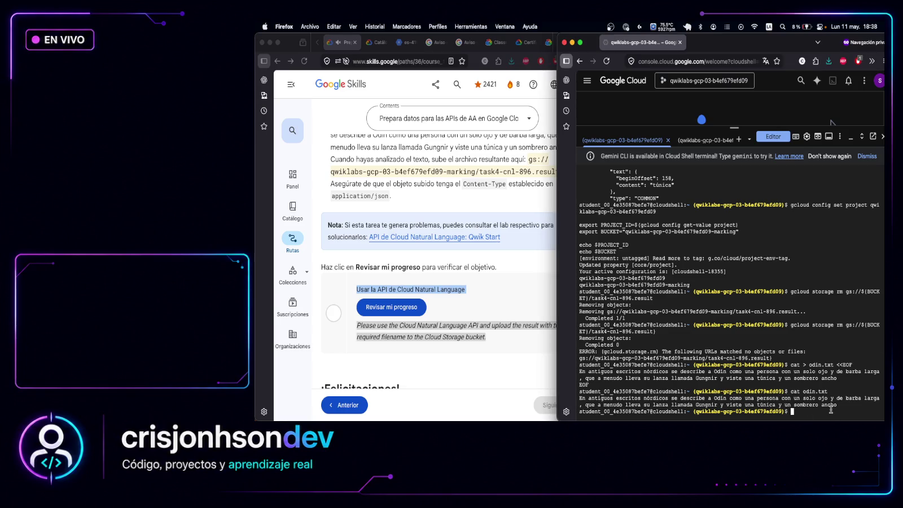
type("gcloud ml language analyze-entities \\   --content-file=odin.txt \\   --language=es \\   > task4-cnl-896.result")
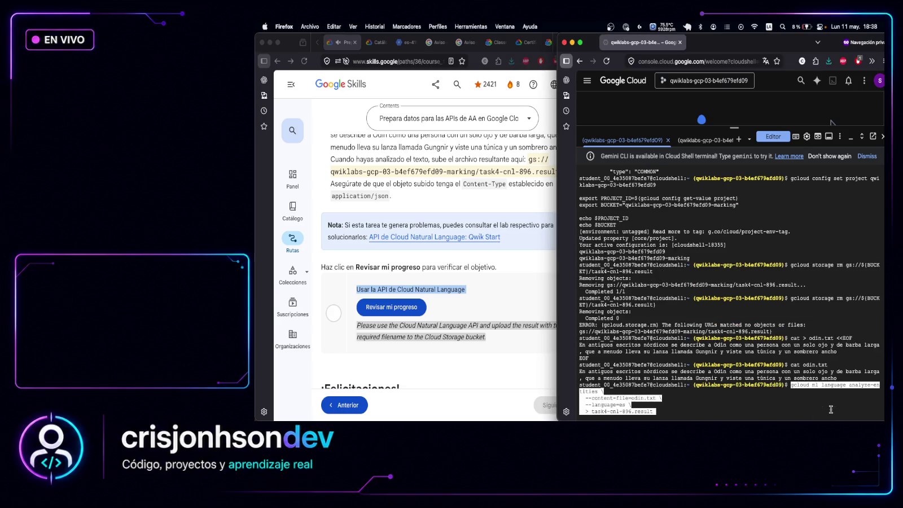
key("Return")
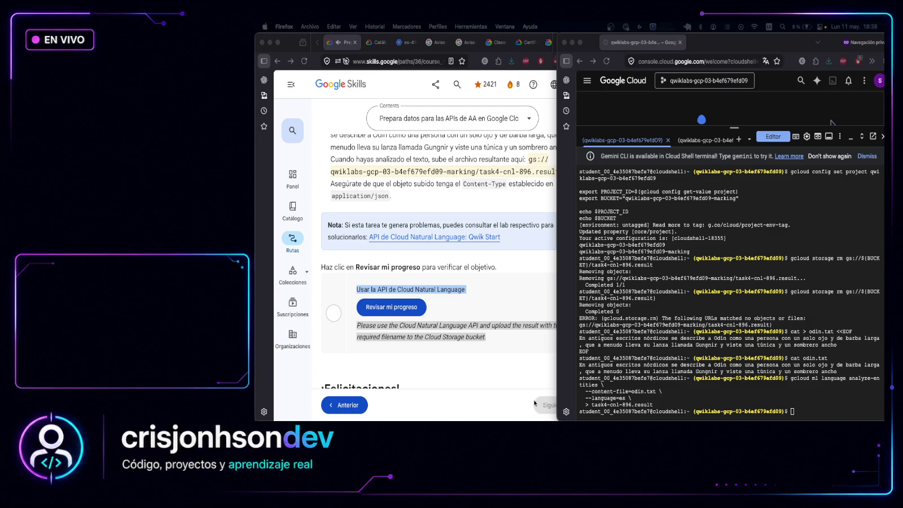
left_click(808, 415)
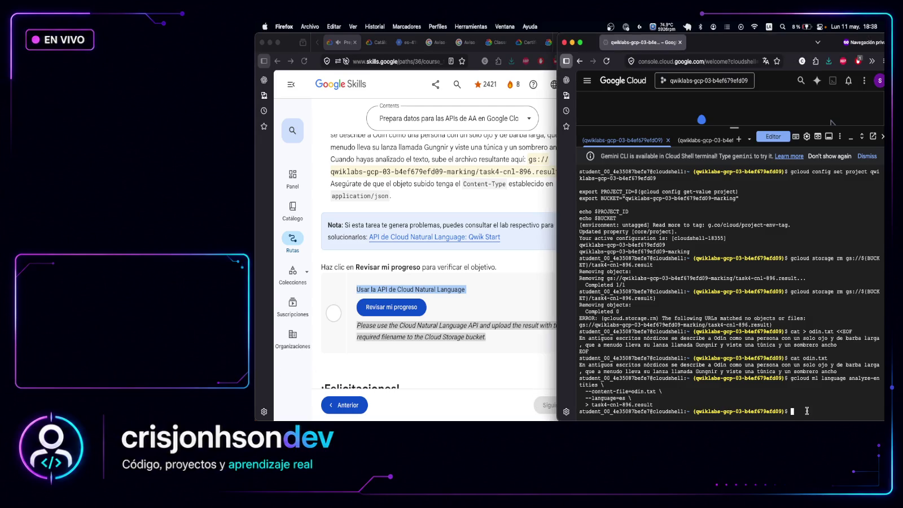
type("cat task4-cnl-896.result")
key("Return")
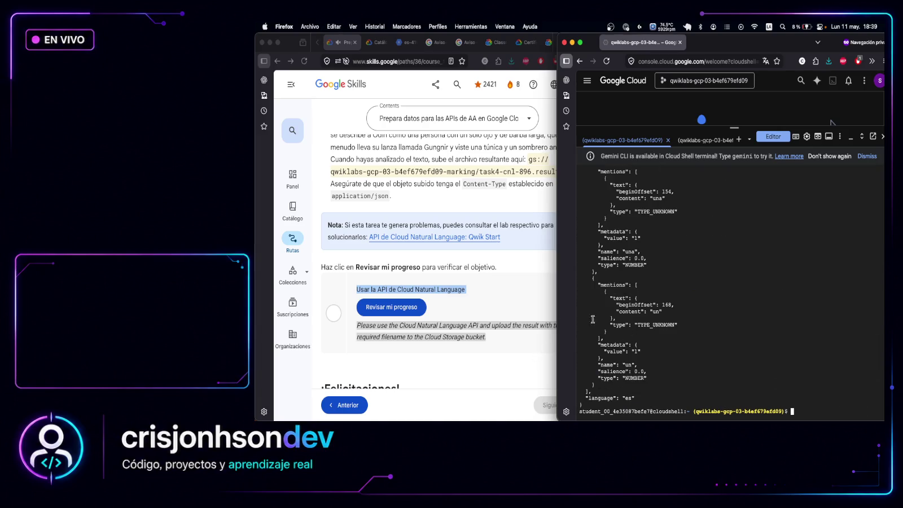
Validate task4-cnl-896.result with python3 -m json.tool and upload it as application/json
key("super+Tab")
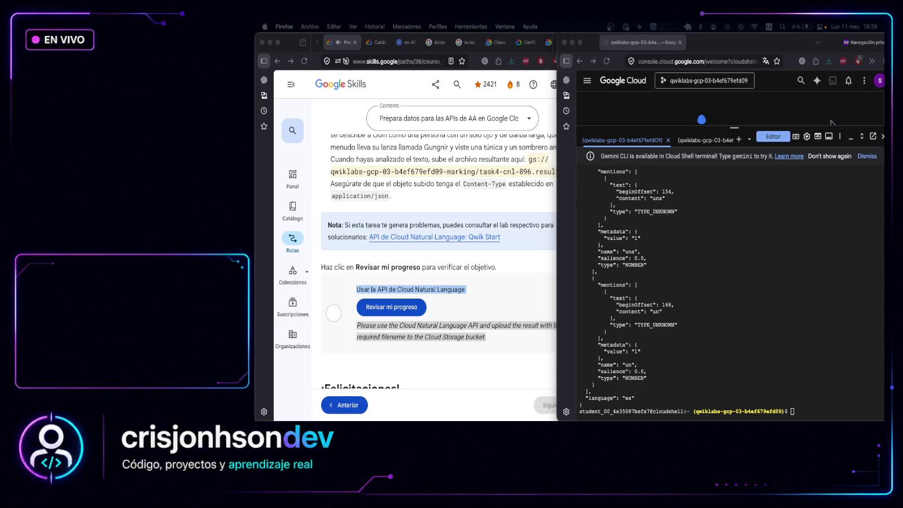
left_click(830, 407)
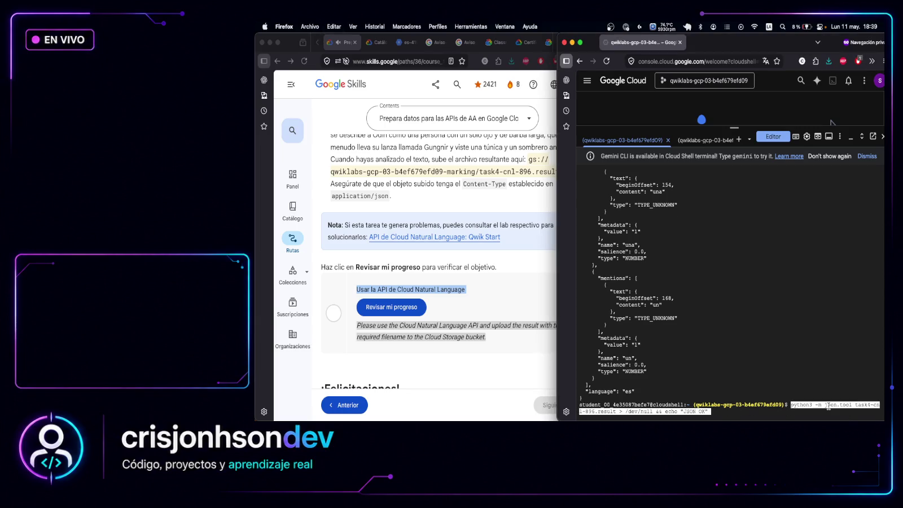
key("super+v")
key("Return")
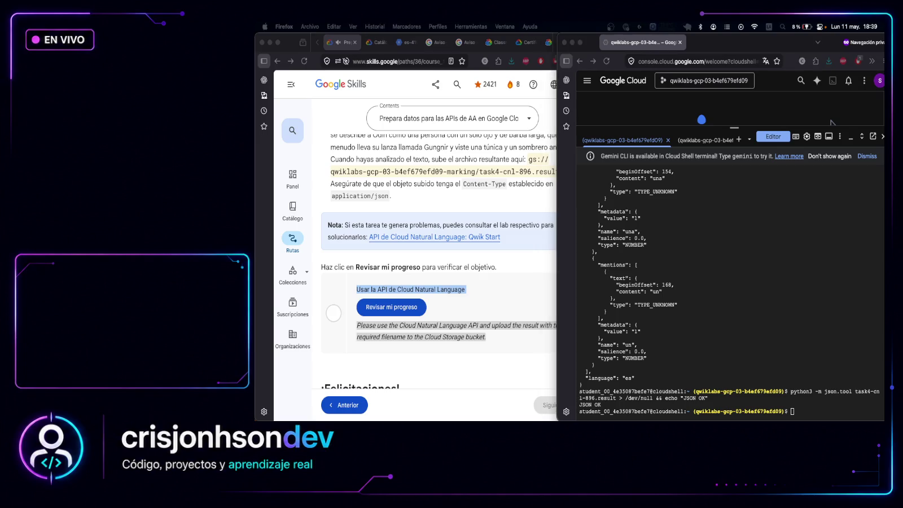
key("super+Tab")
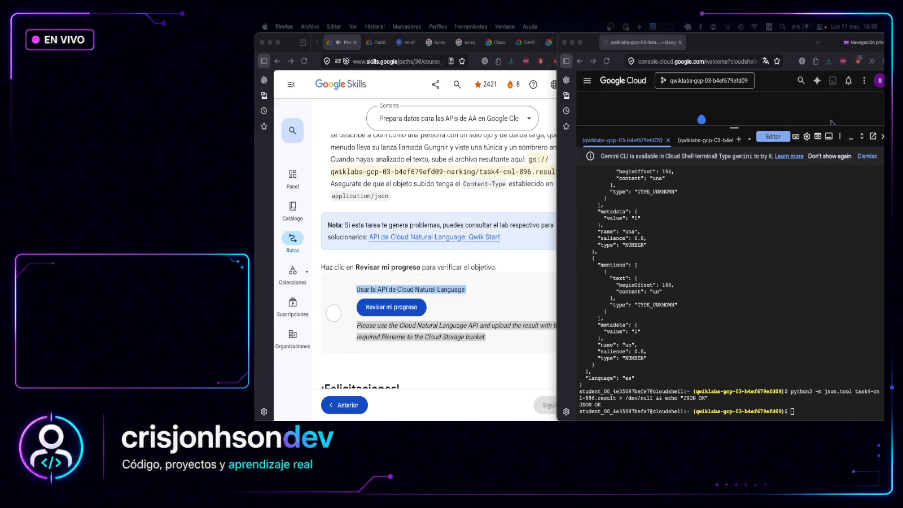
left_click(801, 411)
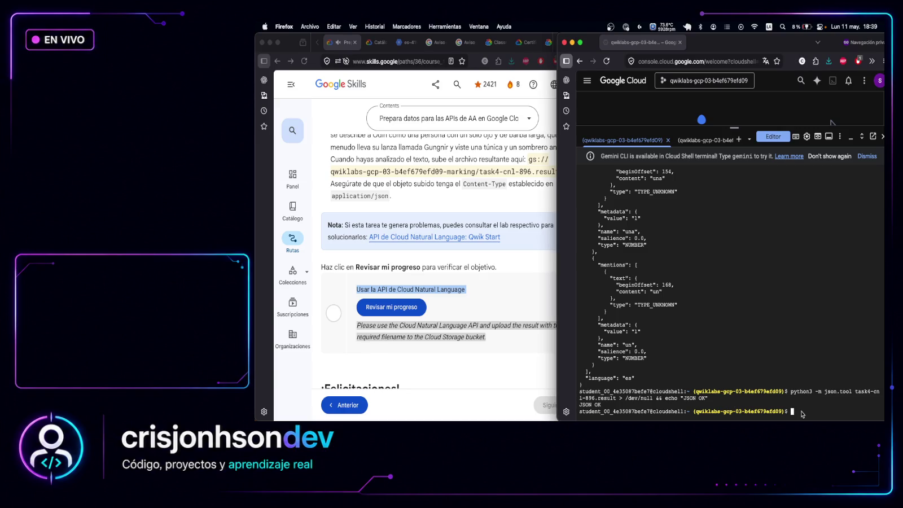
type("gsutil -h \"Content-Type: application/json\" cp task4-cnl-896.result gs://${BUCKET}/task4-cnl-896.result")
key("Return")
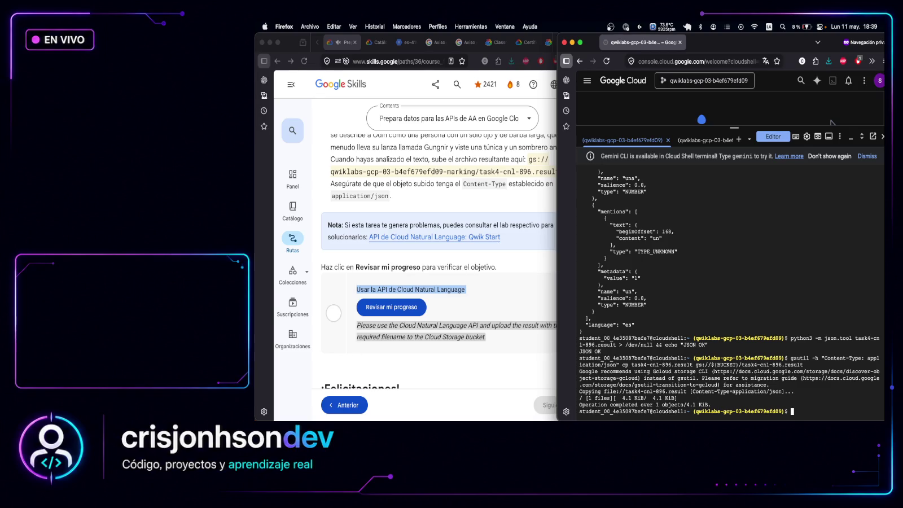
Confirm the uploaded object's application/json content type and print its first lines
left_click(811, 409)
type("gcloud storage objects describe gs://${BUCKET}/task4-cnl-896.result \\   --format=\"value(contentType)\"")
key("Return")
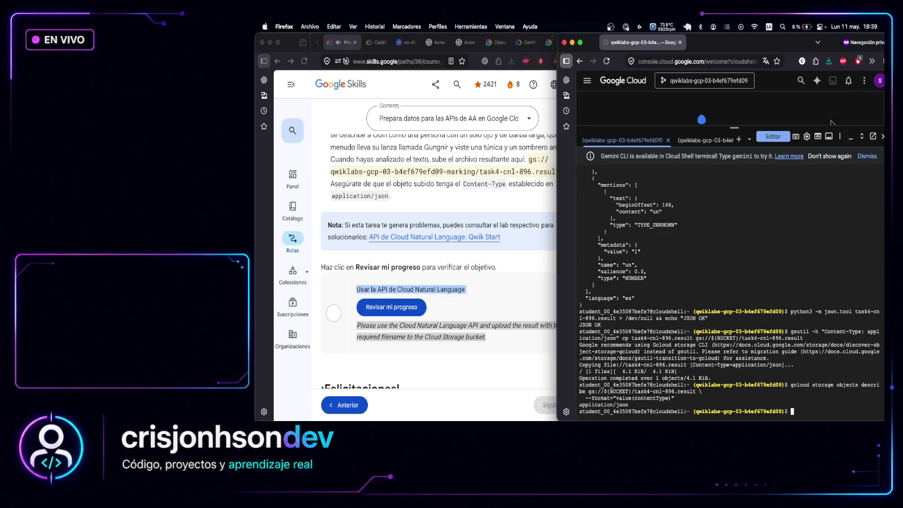
key("super+Tab")
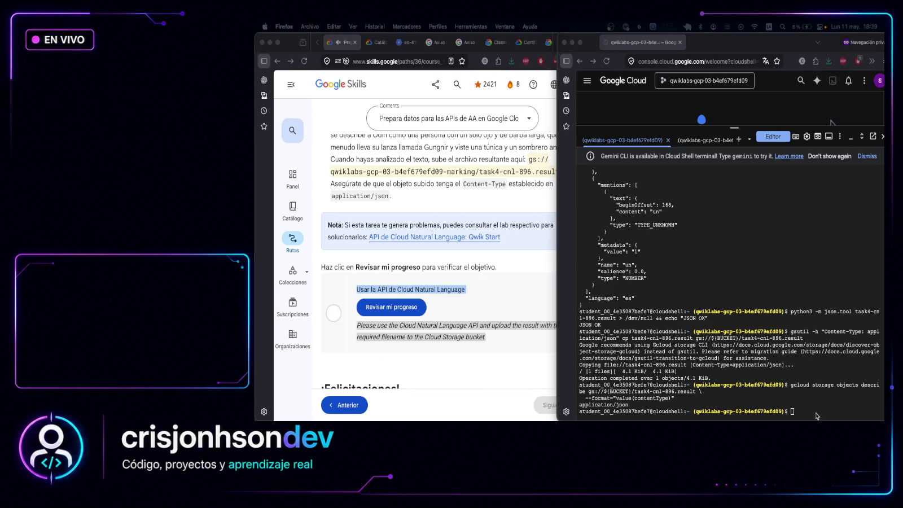
left_click(816, 413)
type("gcloud storage cat gs://${BUCKET}/task4-cnl-896.result | head)")
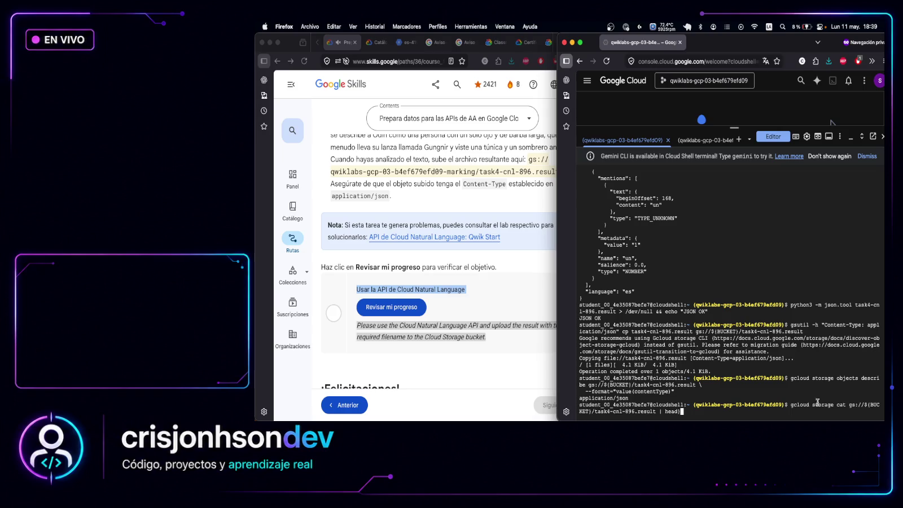
key("BackSpace")
key("Return")
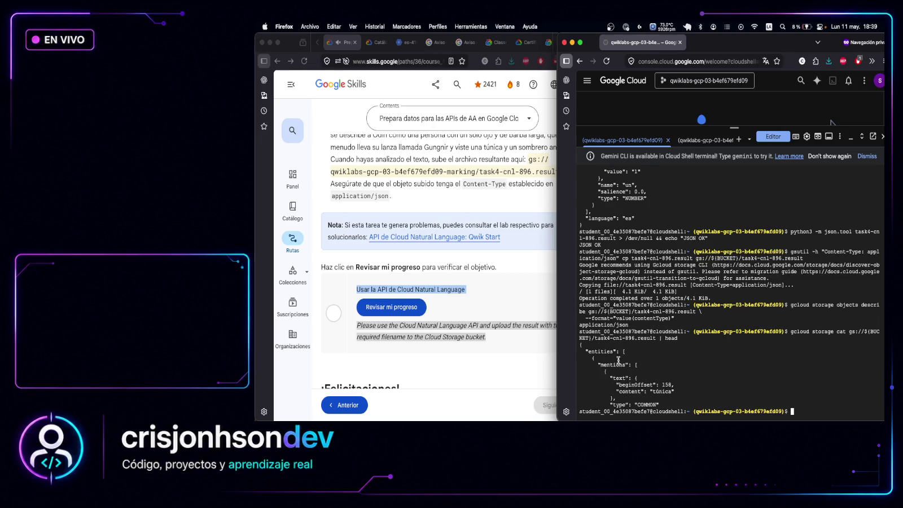
mouse_move(582, 346)
left_mouse_down()
mouse_move(631, 356)
mouse_move(684, 406)
left_mouse_up()
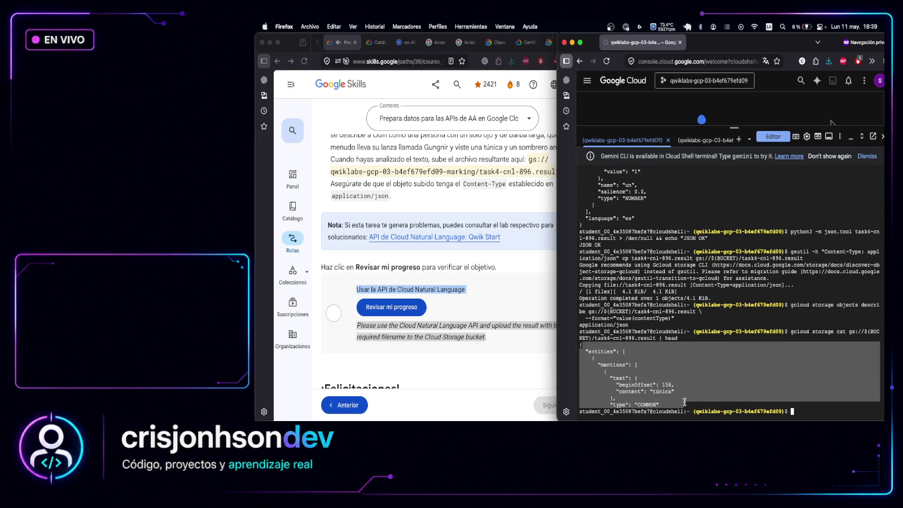
Run the Tarea 4 progress check and scroll through the lab to read its failure message
left_click(427, 310)
left_click(426, 310)
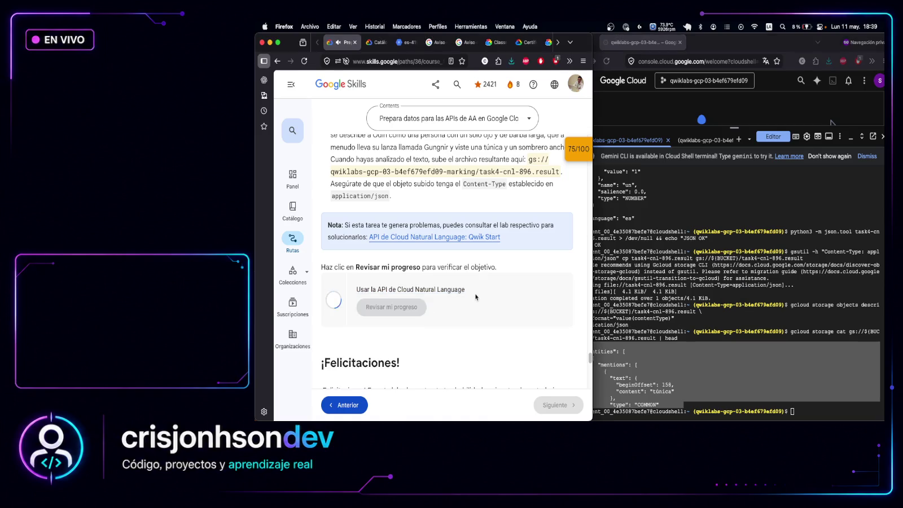
scroll(475, 296, "down", 3)
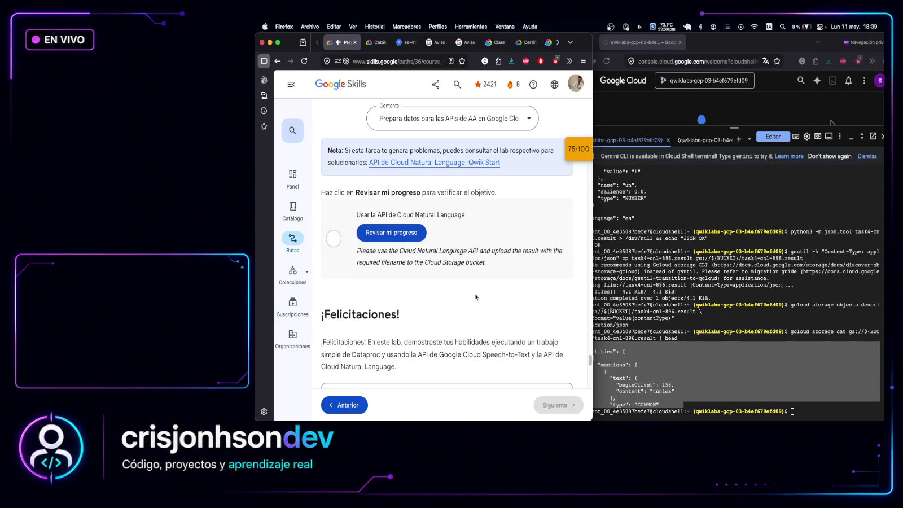
scroll(475, 293, "up", 3)
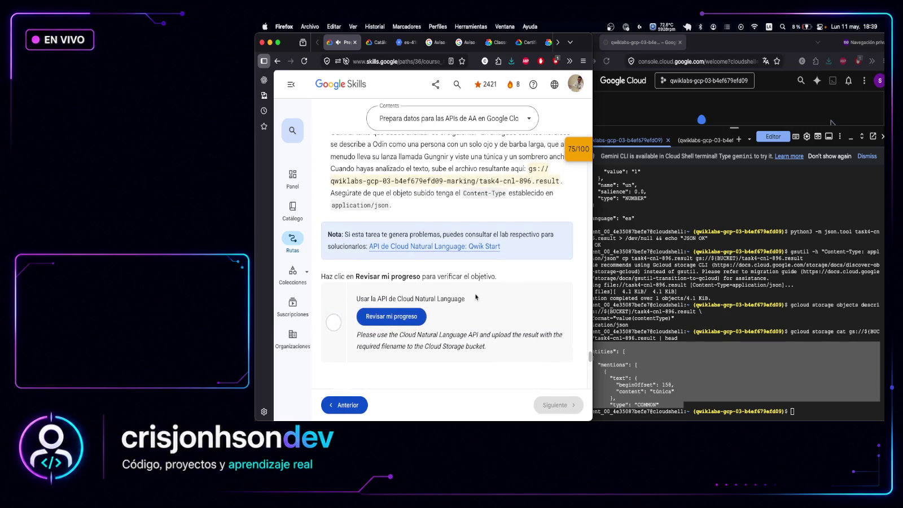
scroll(475, 294, "up", 3)
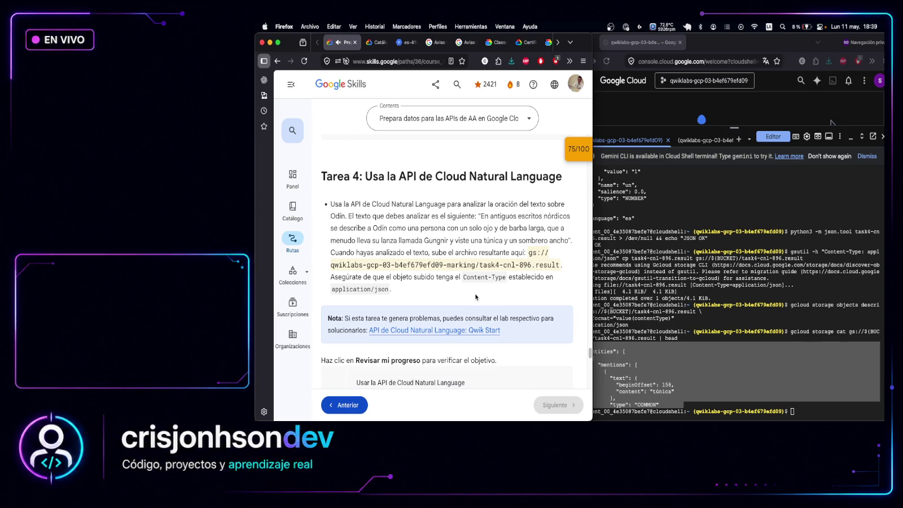
scroll(475, 297, "up", 3)
scroll(475, 295, "up", 15)
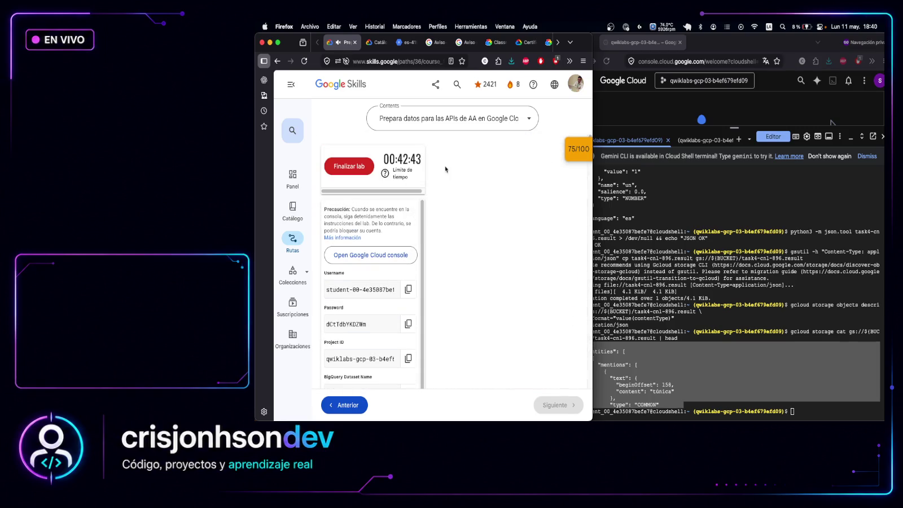
scroll(456, 220, "down", 5)
scroll(457, 219, "down", 15)
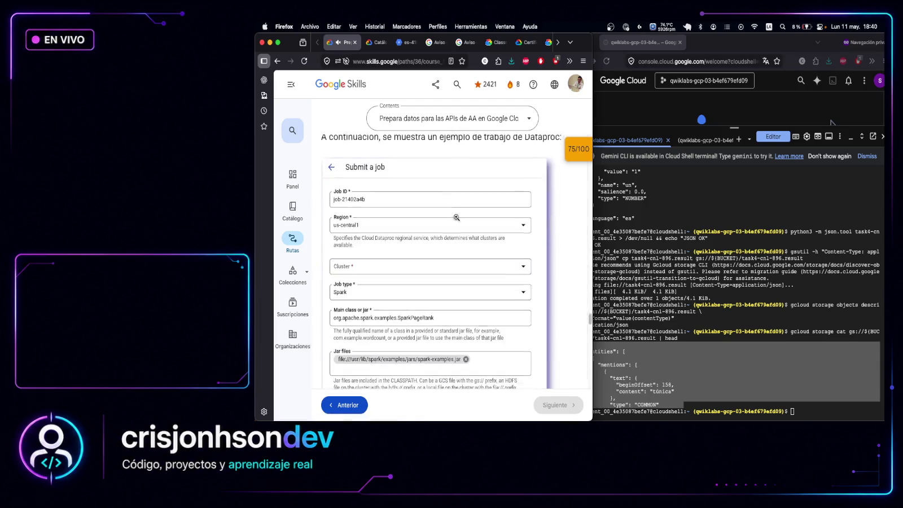
scroll(457, 217, "down", 10)
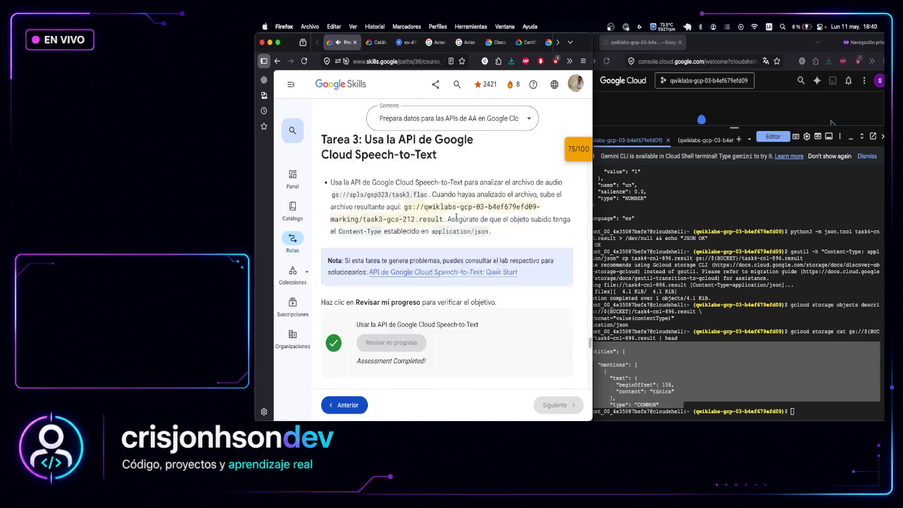
scroll(473, 226, "up", 3)
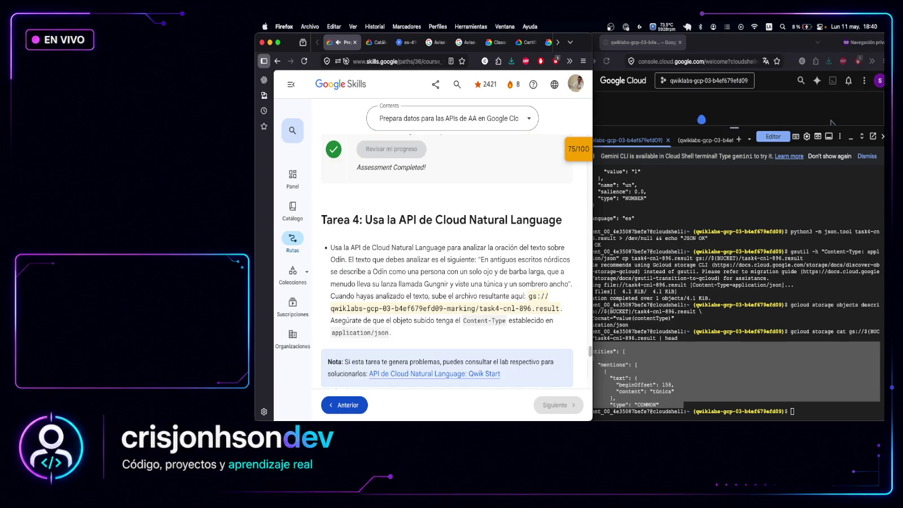
scroll(489, 347, "down", 4)
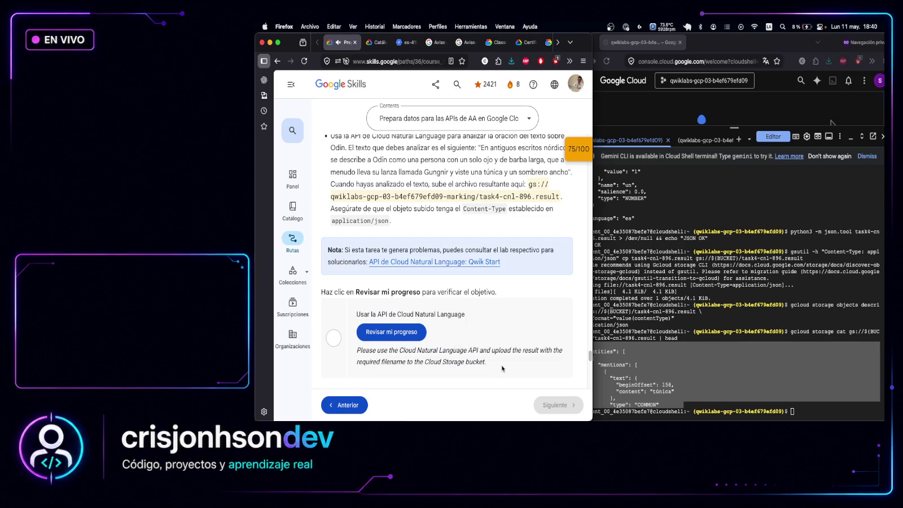
mouse_move(384, 362)
left_mouse_down()
mouse_move(498, 363)
mouse_move(414, 362)
left_mouse_up()
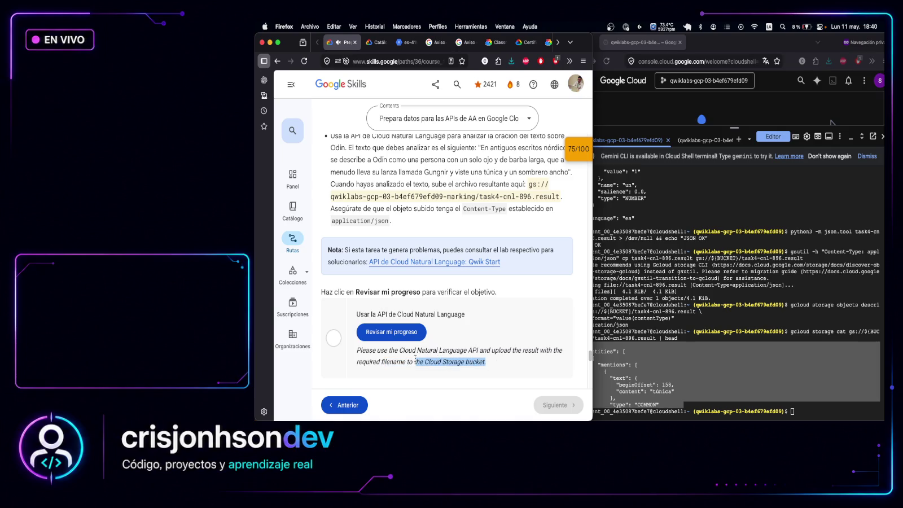
scroll(467, 312, "up", 1)
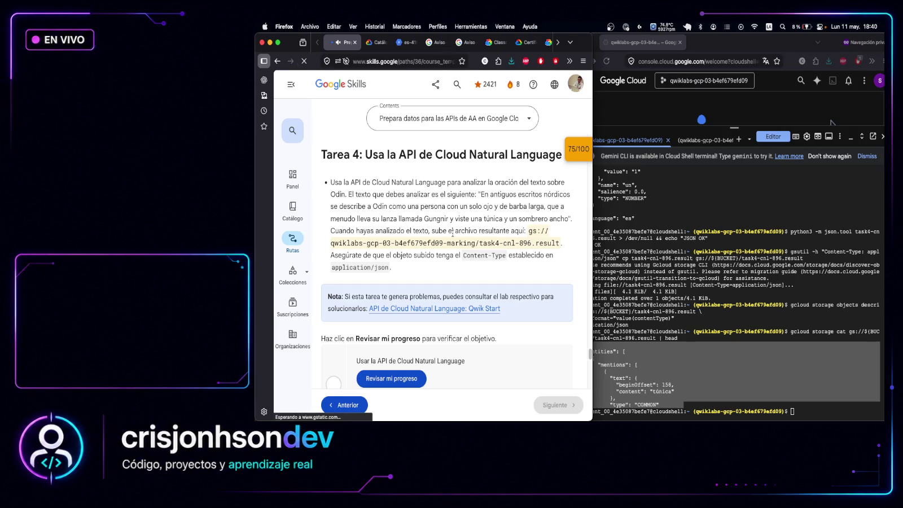
Jump to Tarea 4 from the contents, re-run Revisar mi progreso, and select the task text
left_click(832, 377)
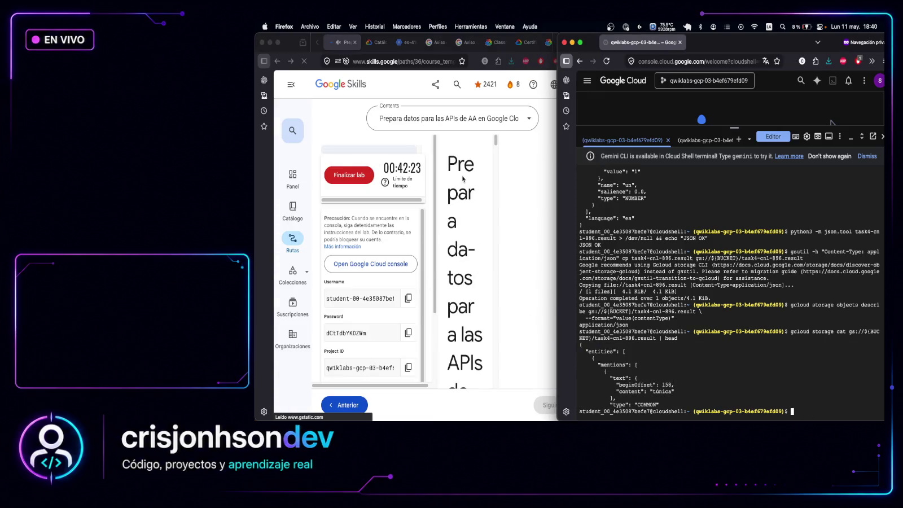
left_click(452, 148)
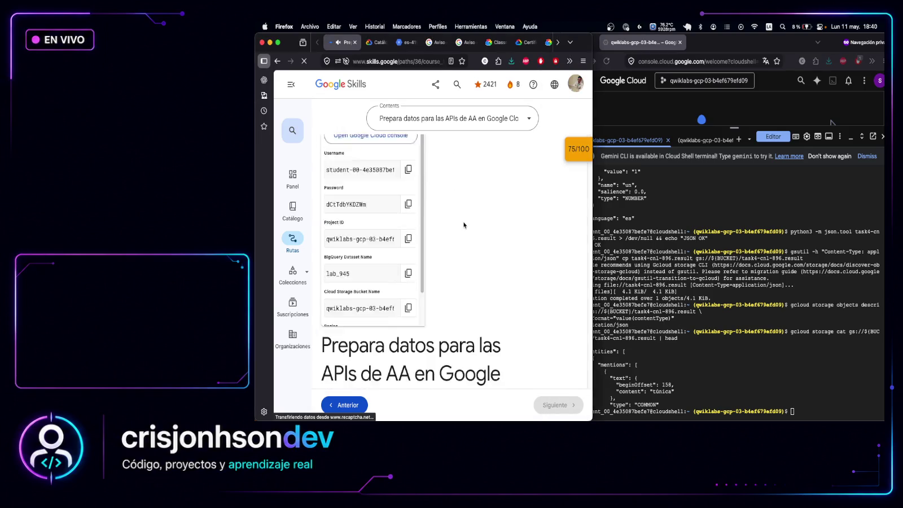
scroll(462, 265, "down", 5)
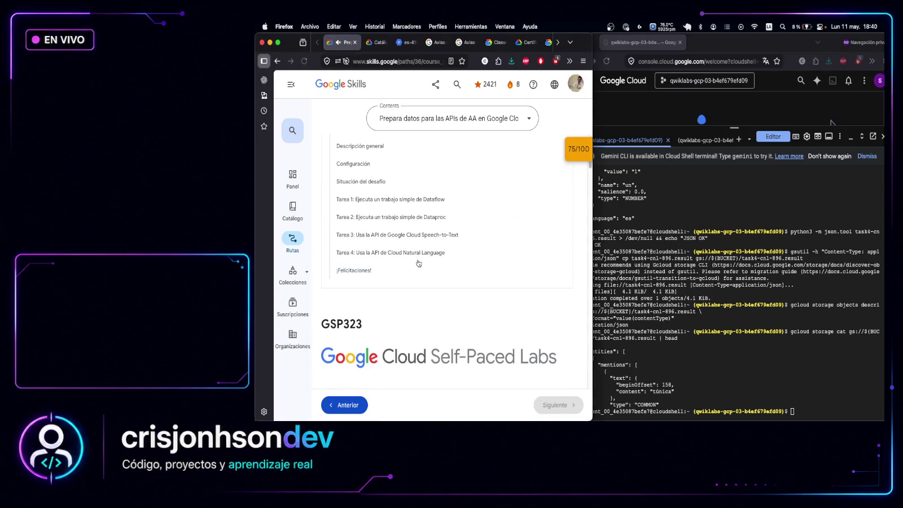
left_click(471, 255)
scroll(470, 253, "down", 4)
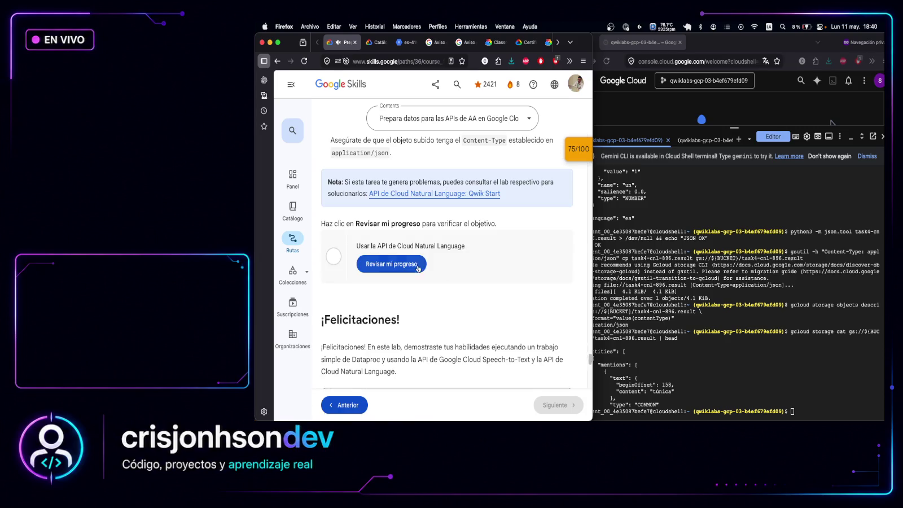
left_click(400, 263)
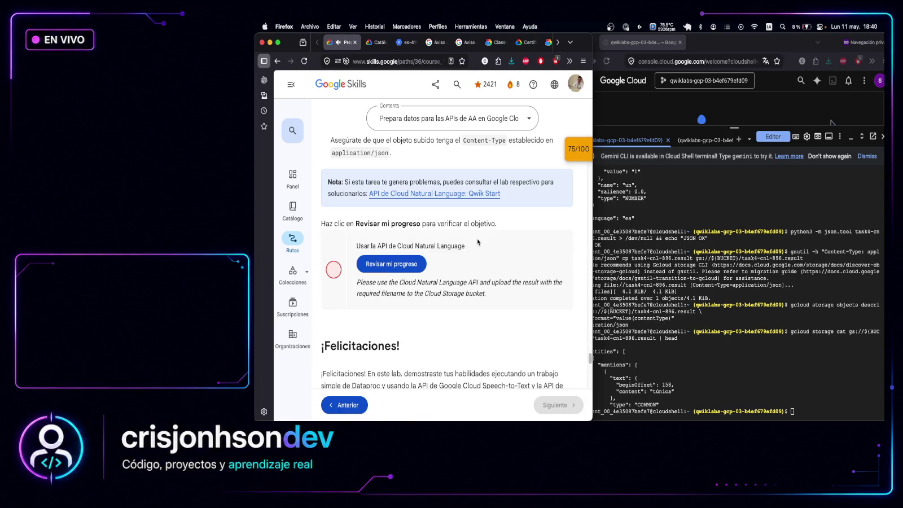
scroll(478, 248, "up", 3)
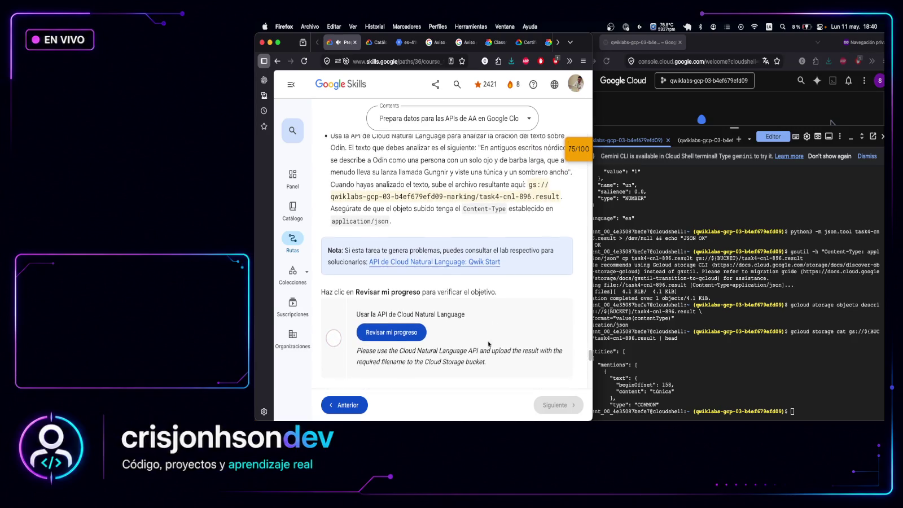
mouse_move(489, 363)
left_mouse_down()
mouse_move(330, 139)
mouse_move(324, 153)
left_mouse_up()
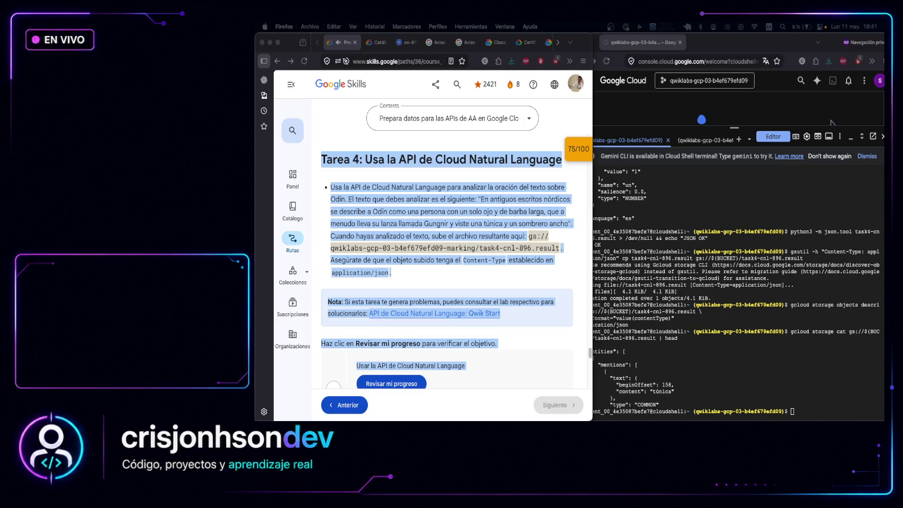
left_click(804, 409)
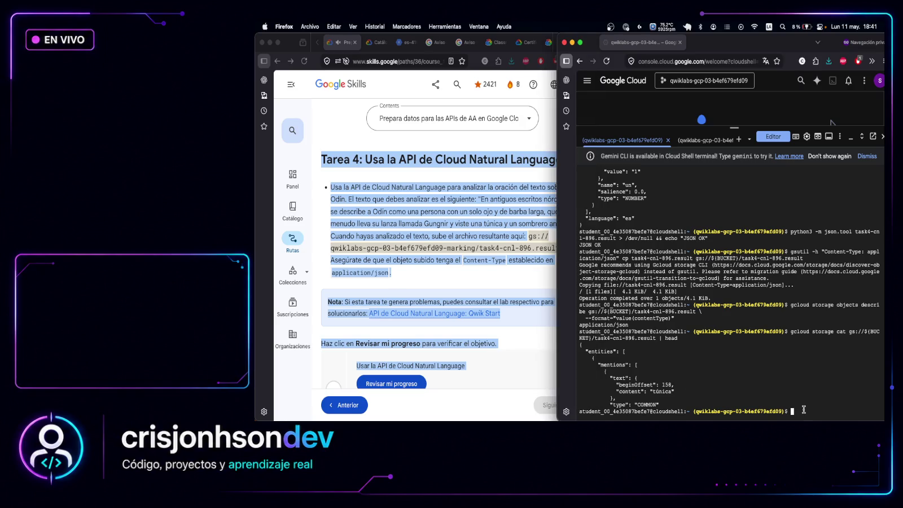
type("Tarea 4: Usa la API de Cloud Natural Language      Usa la API de Cloud Natural Language para analizar la oración del texto sobre Odín. El texto que debes analizar es el siguiente: \"En antiguos escritos nórdicos se describe a Odín como una persona con un solo ojo y de barba larga, que a menudo lleva su lanza llamada Gungnir y viste una túnica y un sombrero ancho\". Cuando hayas analizado el texto, sube el archivo resultante aquí: gs://qwiklabs-gcp-03-b4ef679efd09-marking/task4-cnl-896.result. Asegúrate de que el objeto subido tenga el Content-Type establecido en application/json.  Nota: Si esta tarea te genera problemas, puedes consultar el lab respectivo para solucionarlos: API de Cloud Natural Language: Qwik Start  Haz clic en Revisar mi progreso para verificar el objetivo.  Please use the Cloud Natural Language API and upload the result with the required filename to the Cloud Storage bucket.  Usar la API de Cloud Natural Language Please use the Cloud Natural Language API and upload the result with the required filename to the Cloud Storage bucket.")
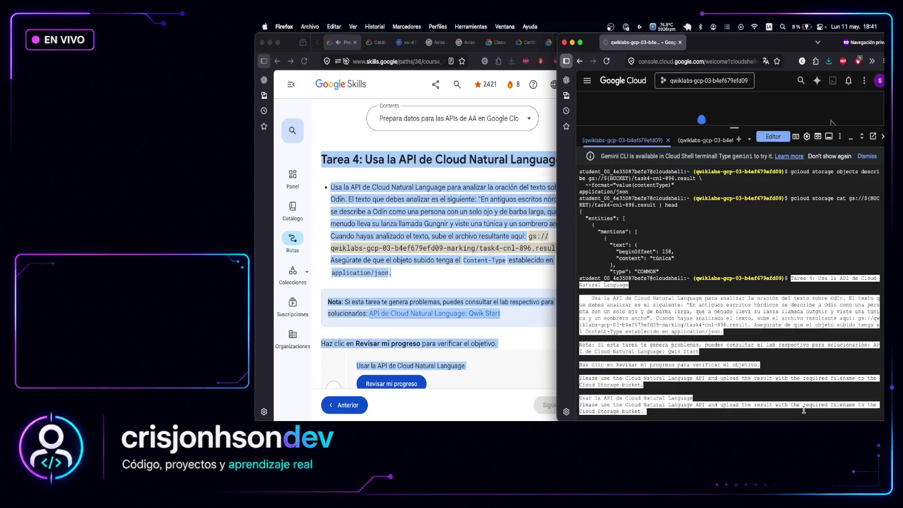
left_click(804, 411)
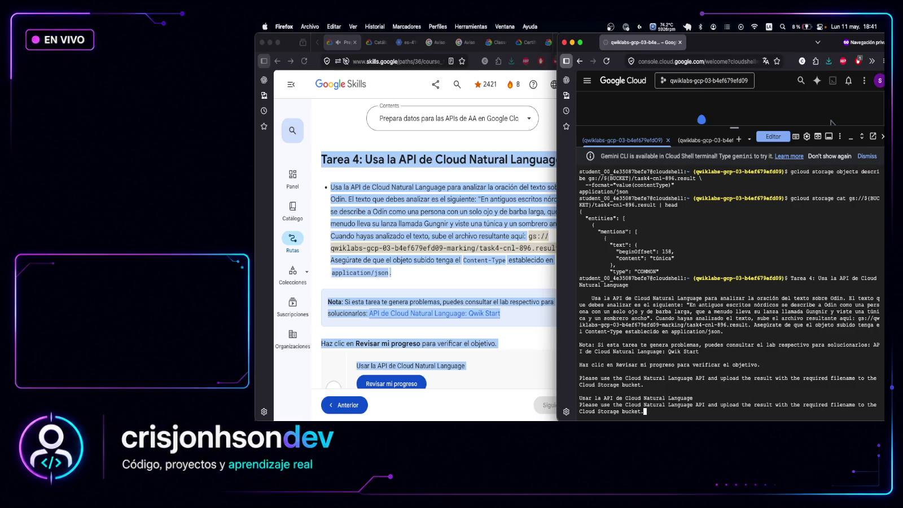
key("Up")
key("BackSpace")
key("BackSpace")
key("BackSpace")
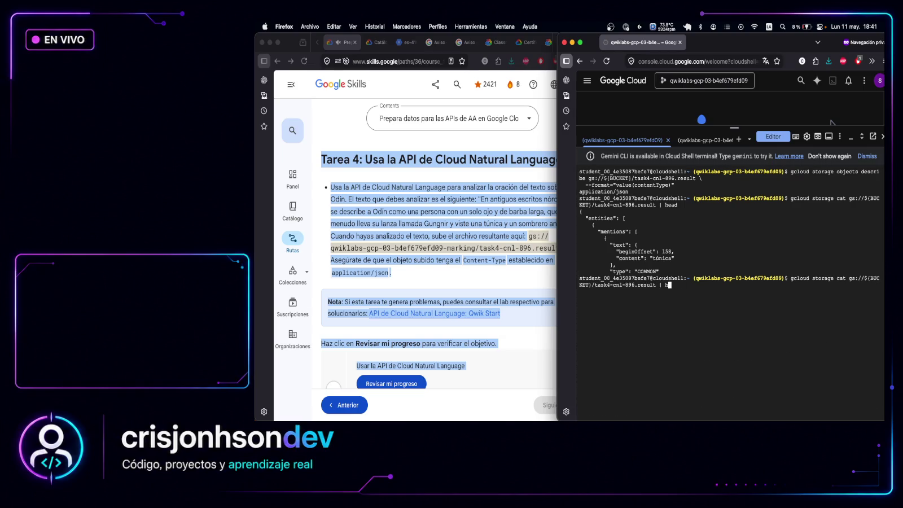
key("BackSpace")
key("BackSpace")
key("BackSpace")
key("BackSpace")
key("BackSpace")
key("BackSpace")
key("BackSpace")
key("BackSpace")
key("BackSpace")
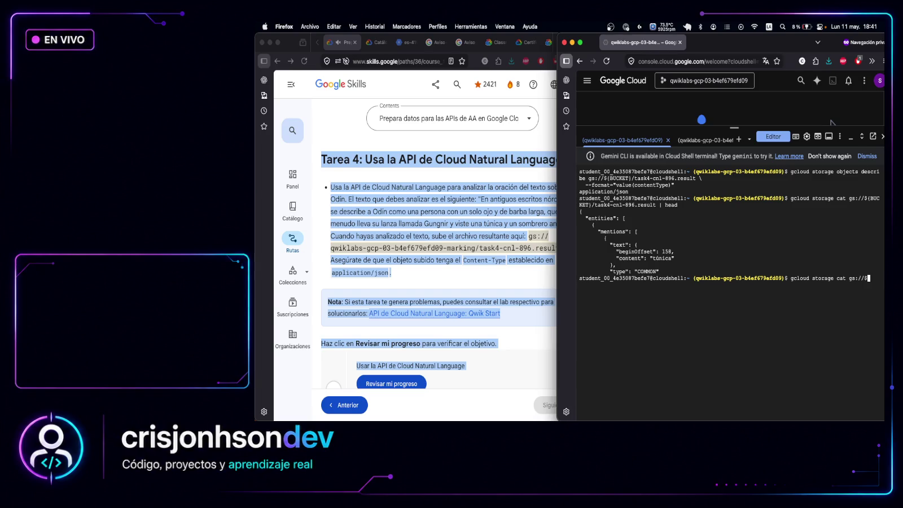
key("BackSpace")
key("BackSpace")
key("BackSpace")
key("BackSpace")
key("BackSpace")
key("BackSpace")
key("BackSpace")
key("BackSpace")
key("BackSpace")
key("BackSpace")
key("BackSpace")
key("BackSpace")
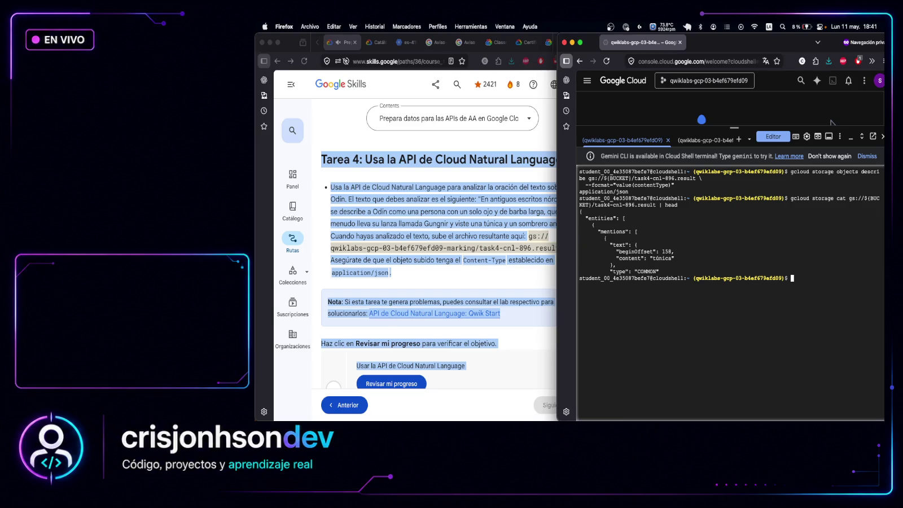
key("super+Tab")
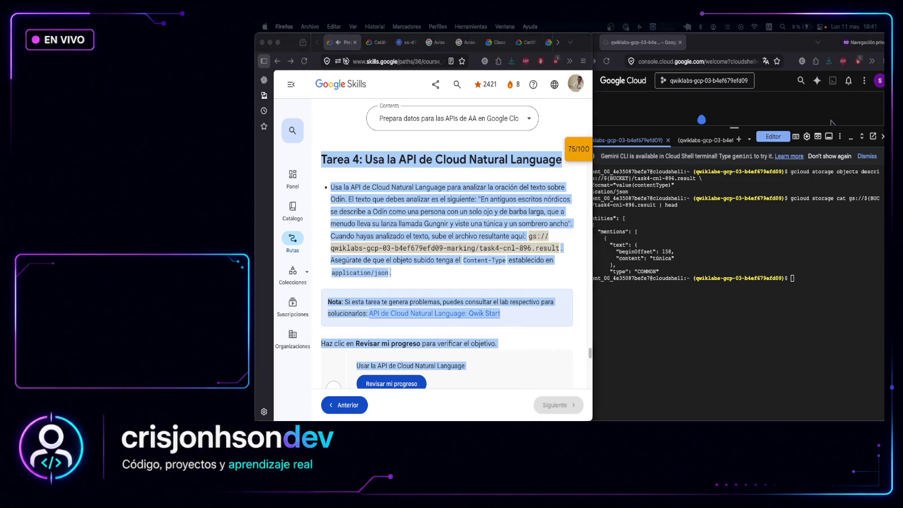
left_click(800, 285)
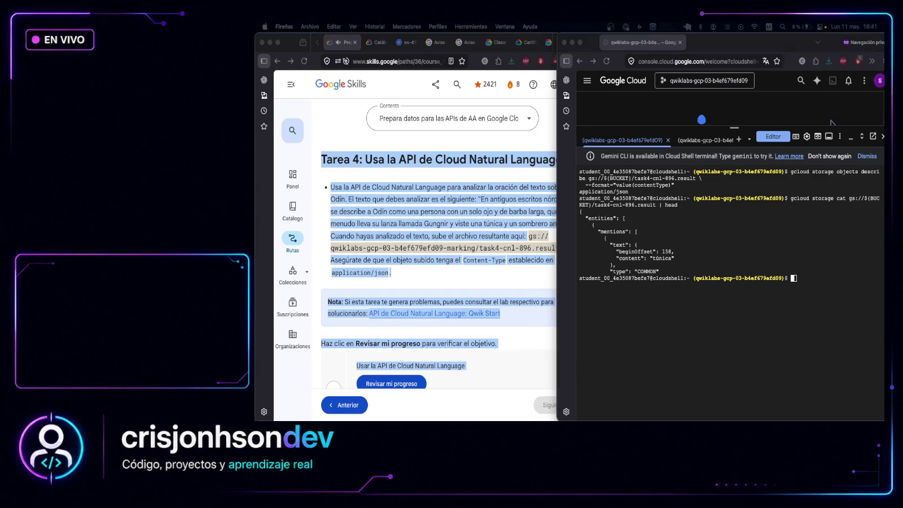
left_click(805, 276)
Re-run the project and BUCKET setup commands in Cloud Shell
left_click(804, 284)
type("a")
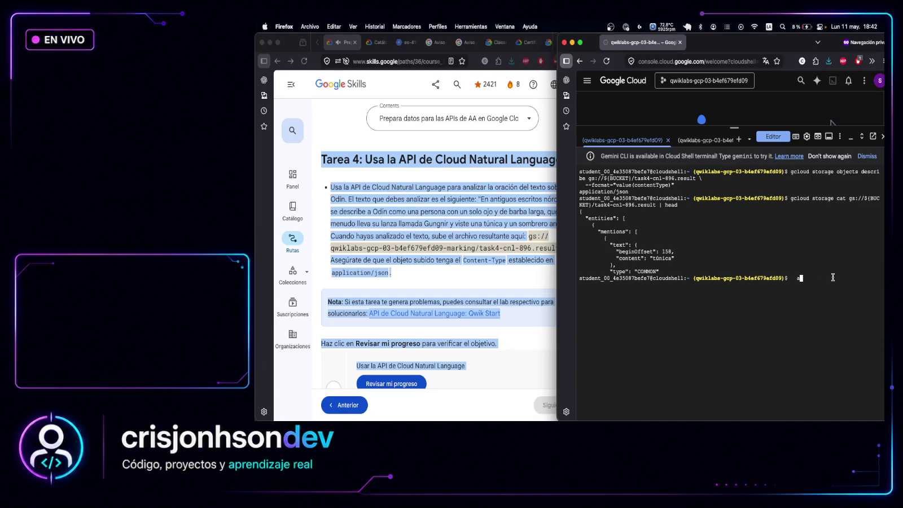
key("BackSpace")
type("gcloud config set project qwiklabs-gcp-03-b4ef679efd09  export PROJECT_ID=$(gcloud config get-value project) export BUCKET=\"qwiklabs-gcp-03-b4ef679efd09-marking\"  gcloud services enable language.googleapis.com")
key("Return")
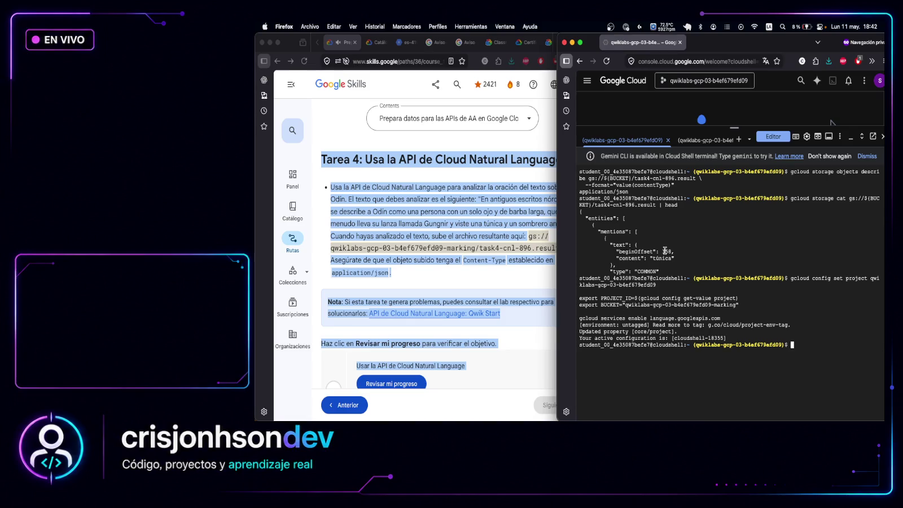
scroll(626, 308, "up", 1)
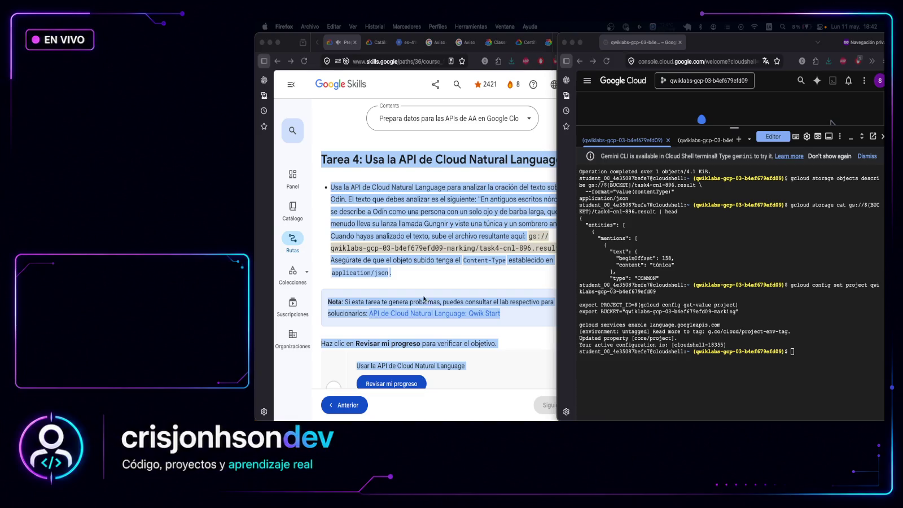
Remove task4-cnl-896.result from the bucket and delete the local result file and odin.txt
left_click(809, 353)
type("gsutil rm -f gs://${BUCKET}/task4-cnl-896.result rm -f task4-cnl-896.result odin.txt")
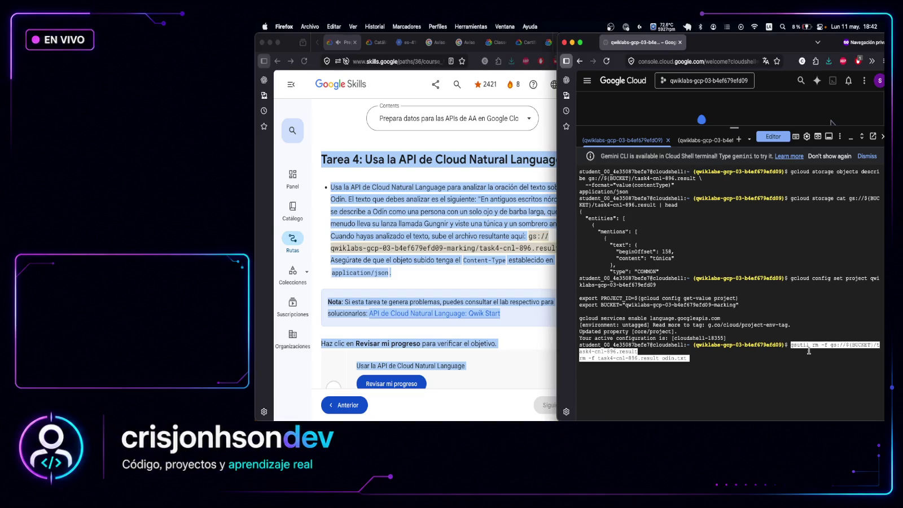
key("Return")
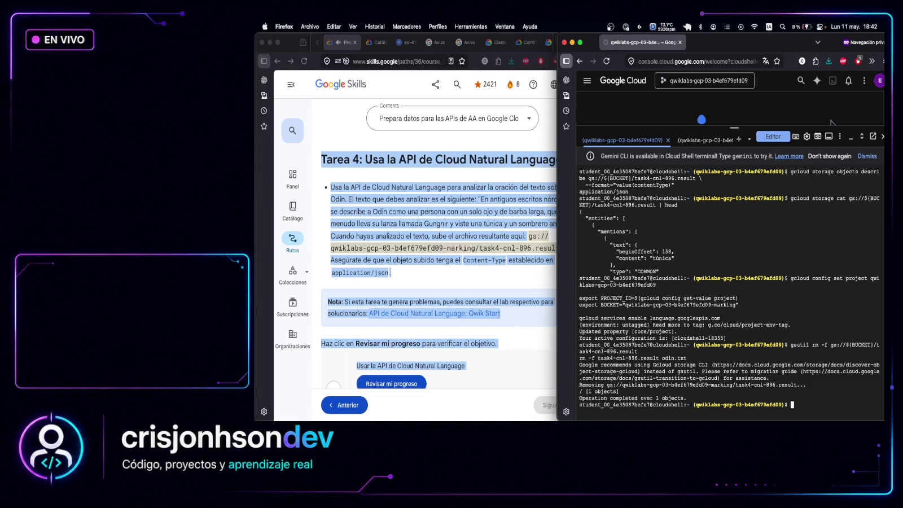
key("super+Tab")
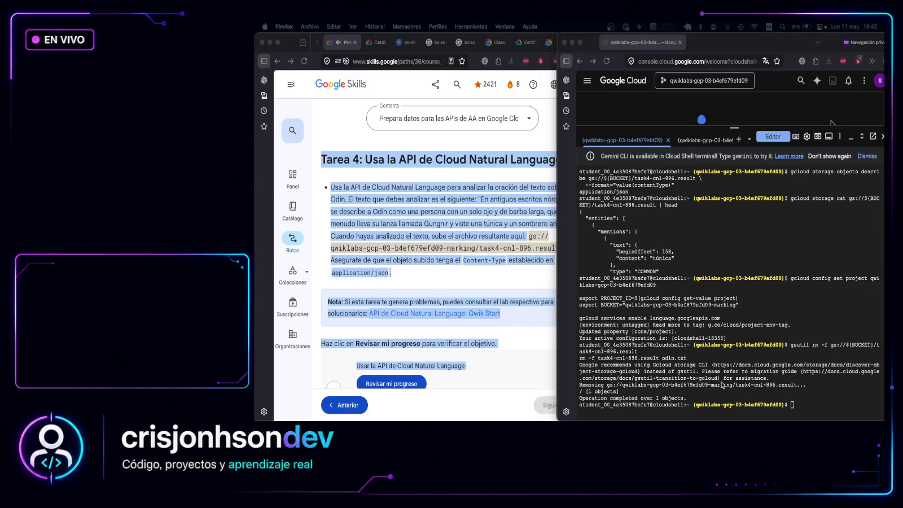
Recreate odin.txt with the Odin sentence using a cat heredoc
left_click(824, 392)
type("cat > odin.txt <<EOF En antiguos escritos nórdicos se describe a Odín como una persona con un solo ojo y de barba larga, que a menudo lleva su lanza llamada Gungnir y viste una túnica y un sombrero ancho EOF")
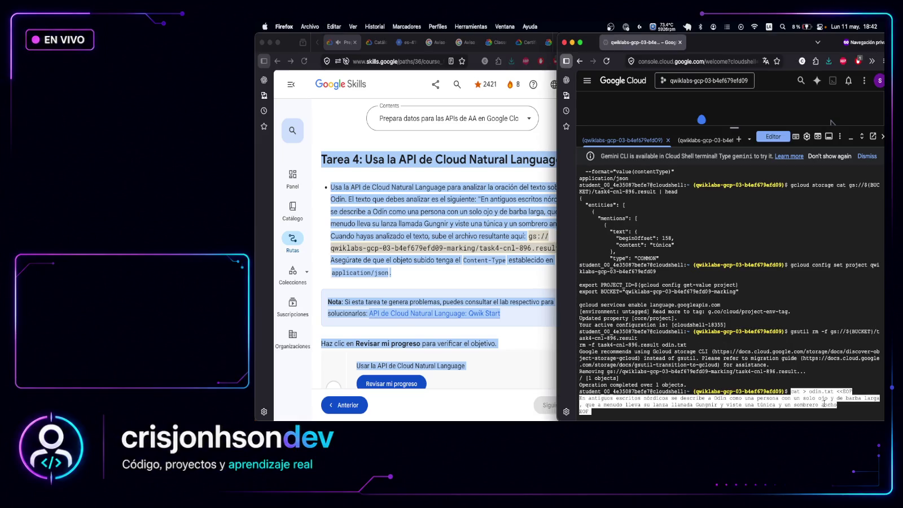
key("Return")
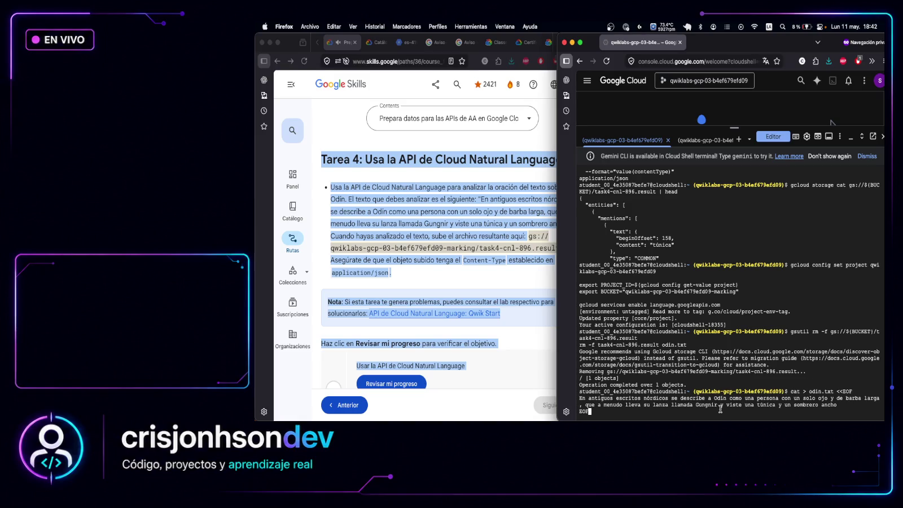
key("Return")
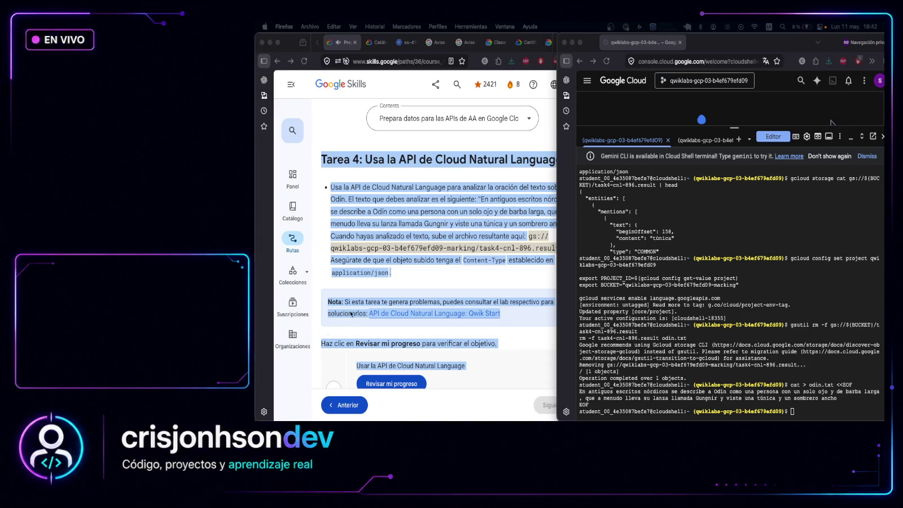
Analyze odin.txt entities in Spanish into task4-cnl-896.result and print the resulting JSON
left_click(829, 410)
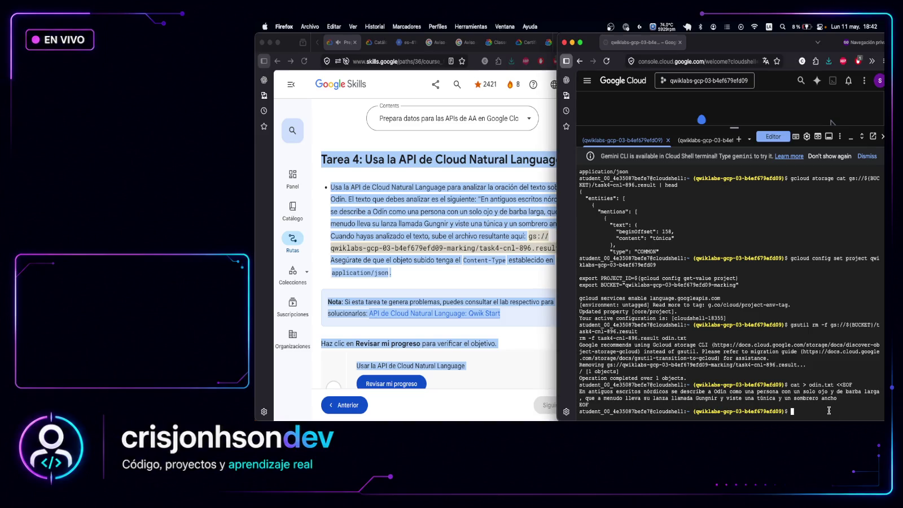
type("gcloud ml language analyze-entities \\   --content-file=odin.txt \\   --language=es \\   --content-type=PLAIN_TEXT \\   --encoding-type=UTF8 \\   --format=json \\   > task4-cnl-896.result")
key("Return")
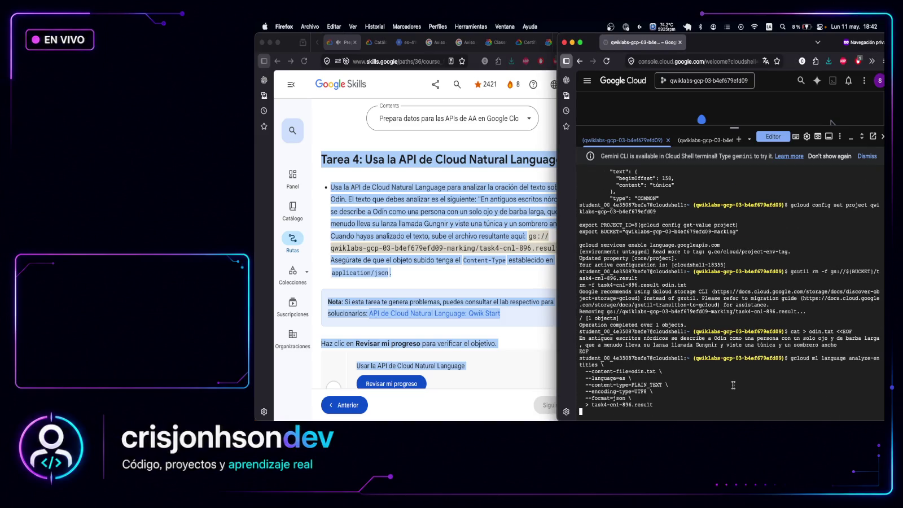
type("cat task4-cnl-896.result")
key("Return")
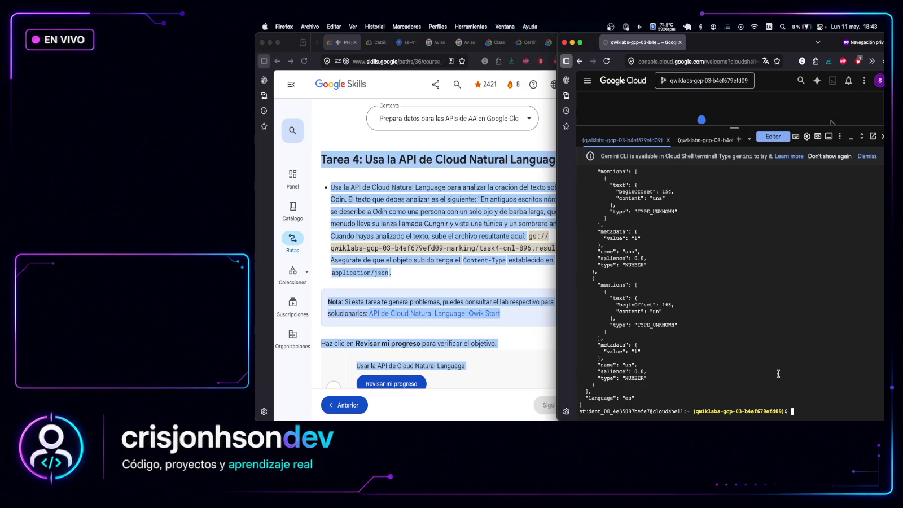
scroll(690, 240, "up", 2)
scroll(689, 240, "up", 5)
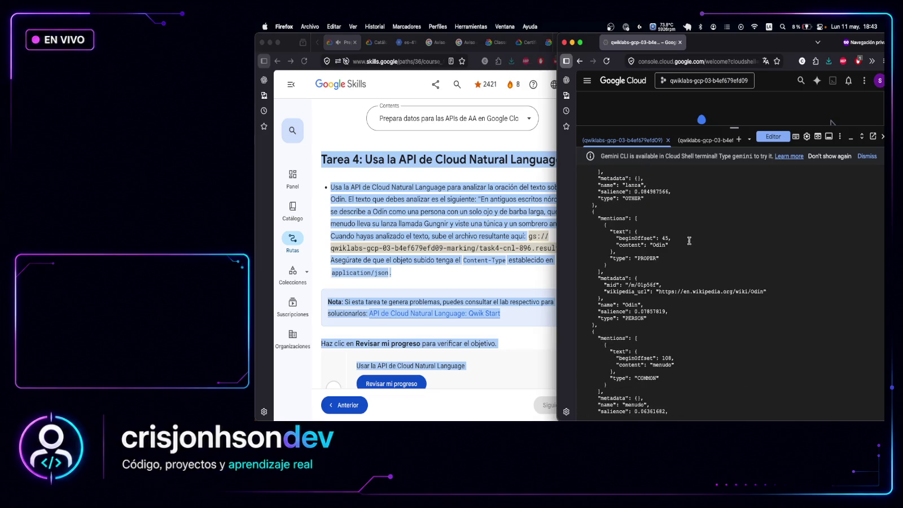
scroll(689, 241, "up", 5)
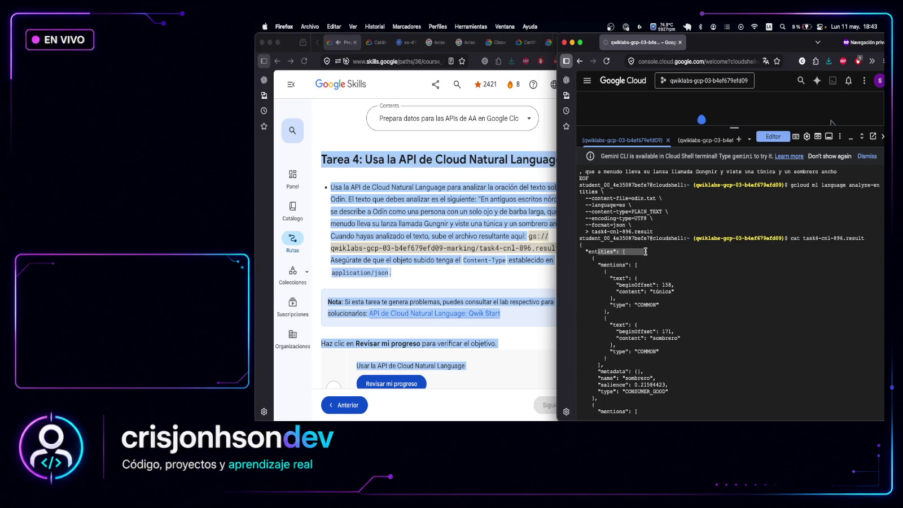
left_click_drag(599, 252, 642, 259)
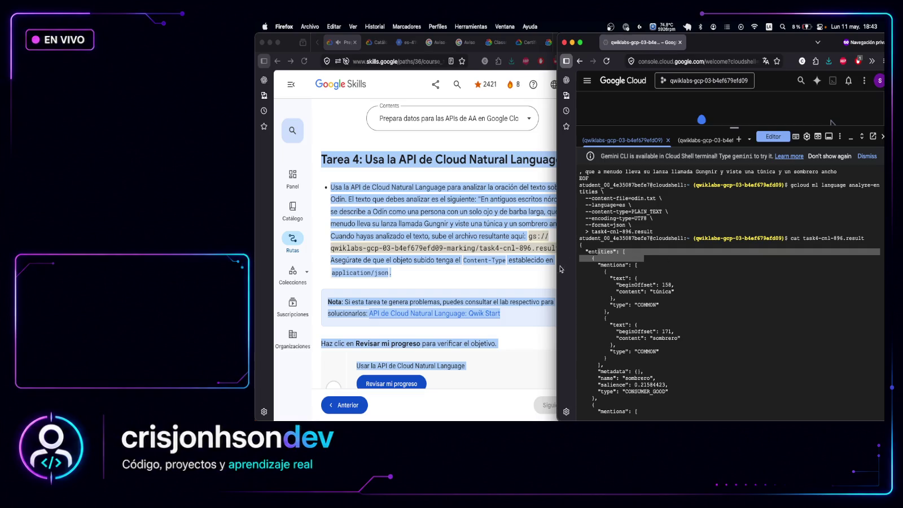
Return to the Google Skills lab and scroll to Task 4's Revisar mi progreso box
left_click(473, 281)
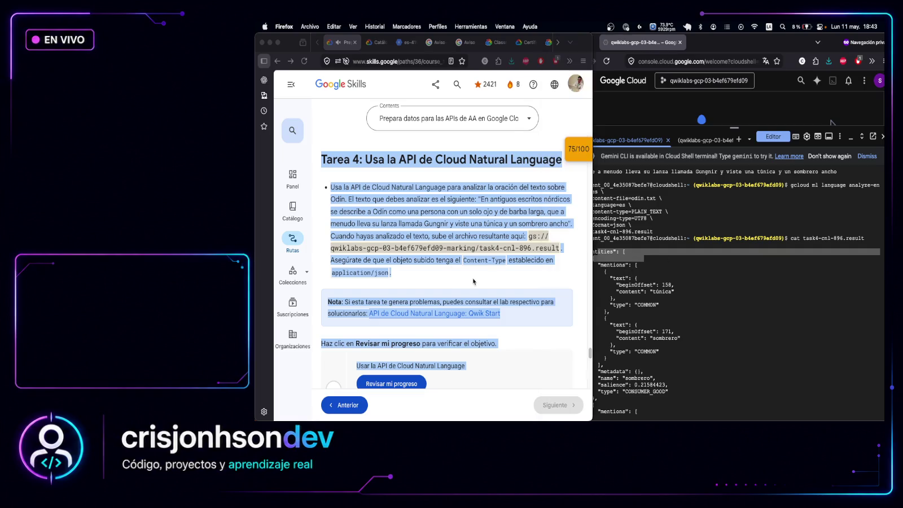
left_click(497, 273)
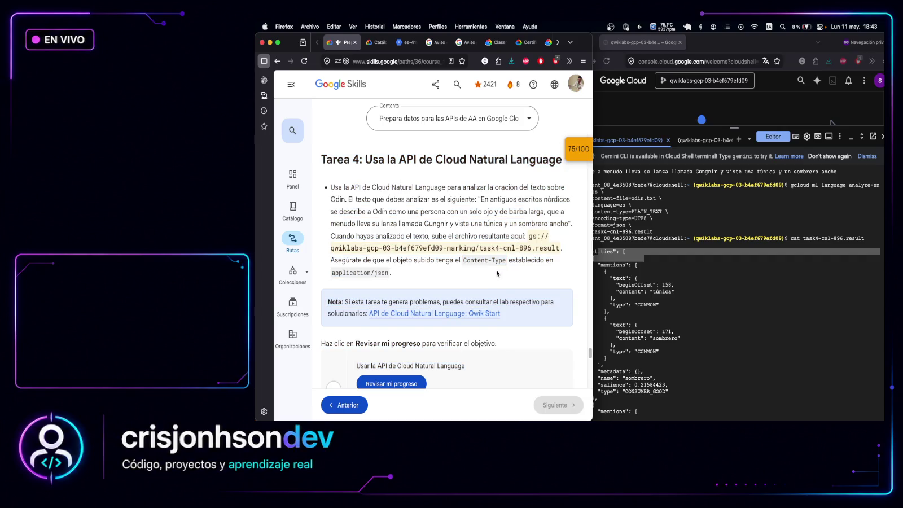
scroll(508, 271, "down", 3)
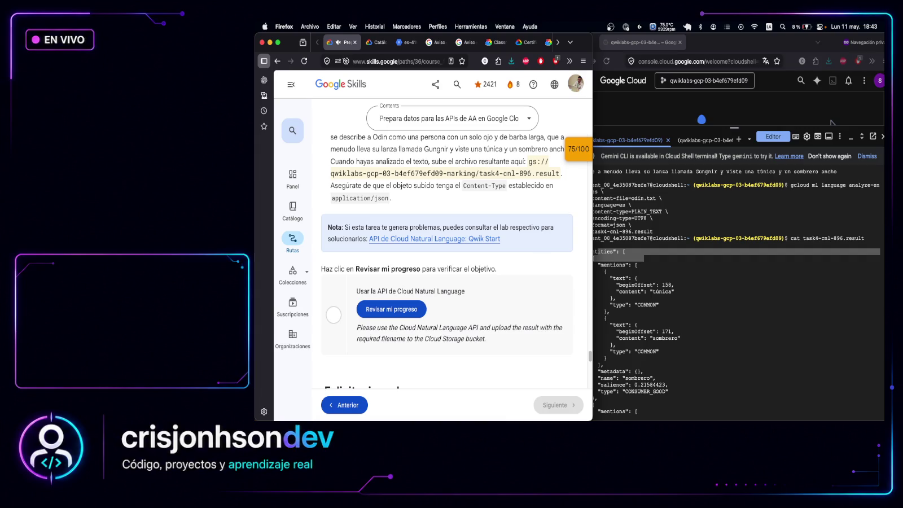
Confirm task4-cnl-896.result prints JSON OK, then upload it to the bucket as application/json
left_click(774, 346)
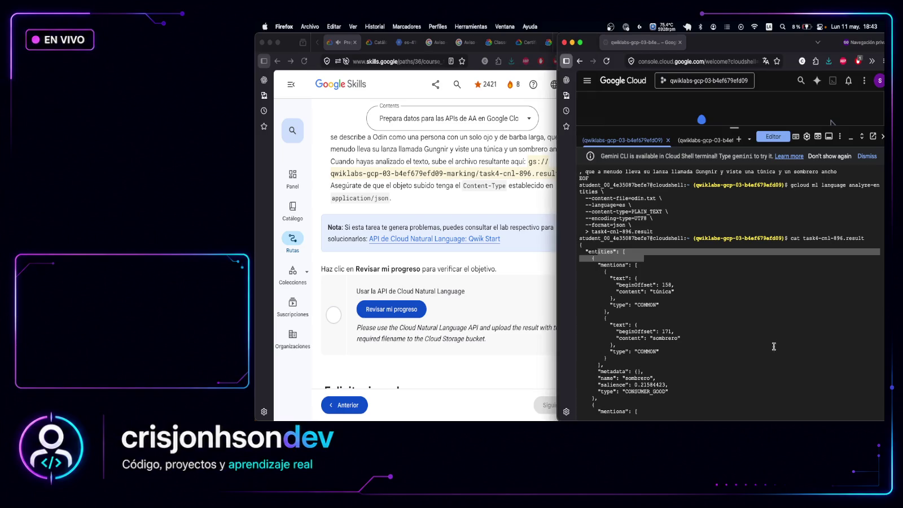
scroll(774, 346, "down", 10)
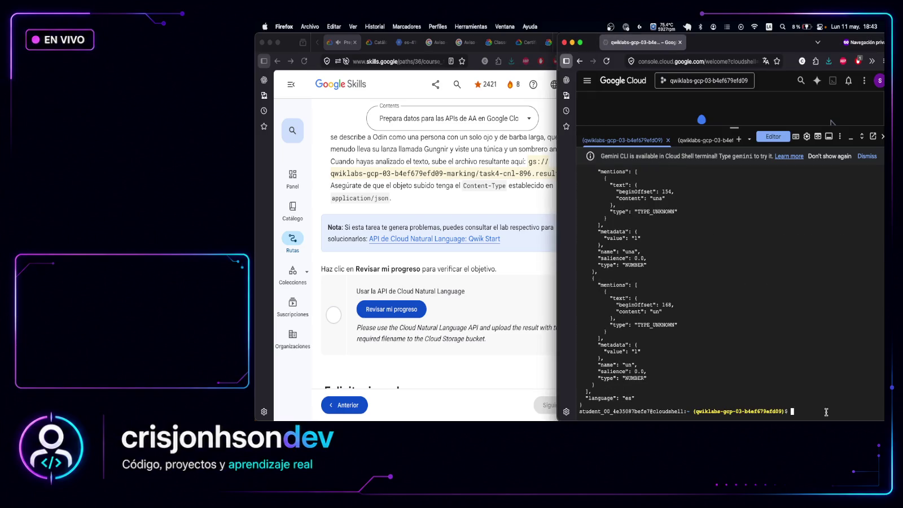
type("python3 -m json.tool task4-cnl-896.result > /dev/null && echo \"JSON OK\"")
key("Return")
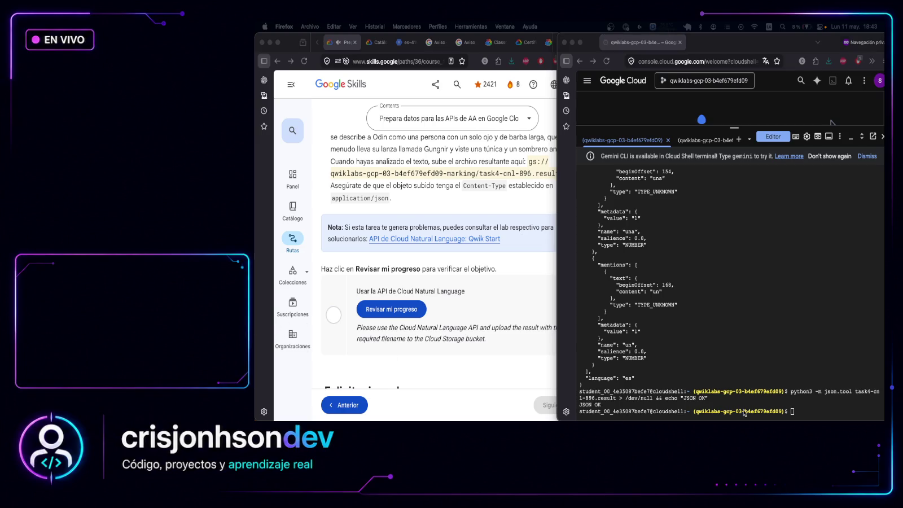
left_click(806, 412)
type("gsutil -h \"Content-Type: application/json\" cp task4-cnl-896.result gs://${BUCKET}/task4-cnl-896.result")
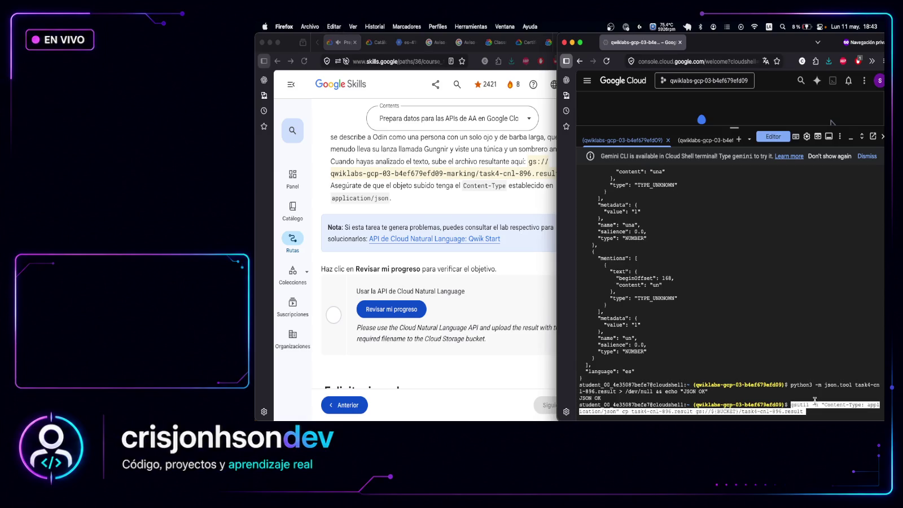
key("Return")
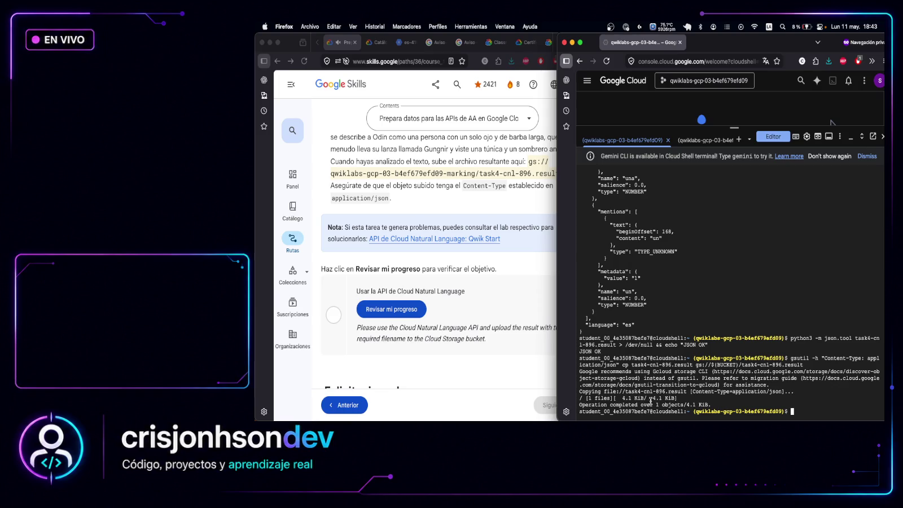
left_click_drag(638, 405, 730, 405)
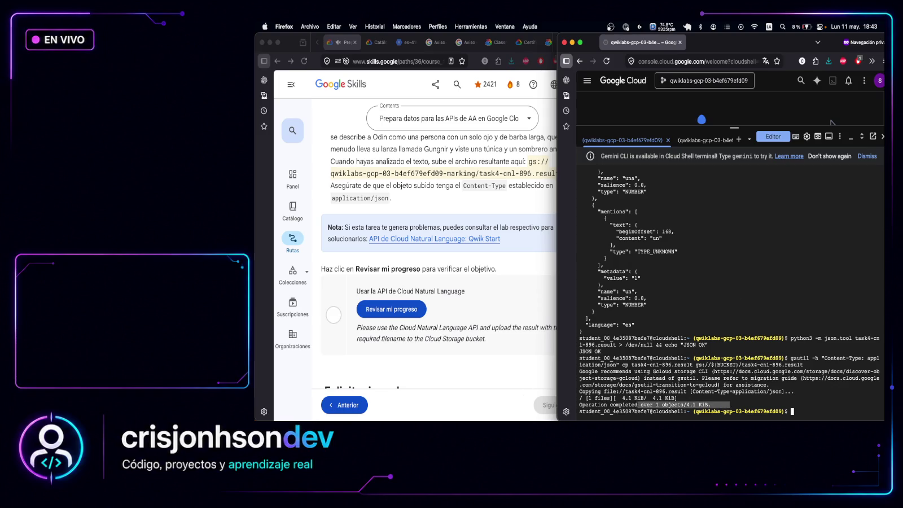
key("super+Tab")
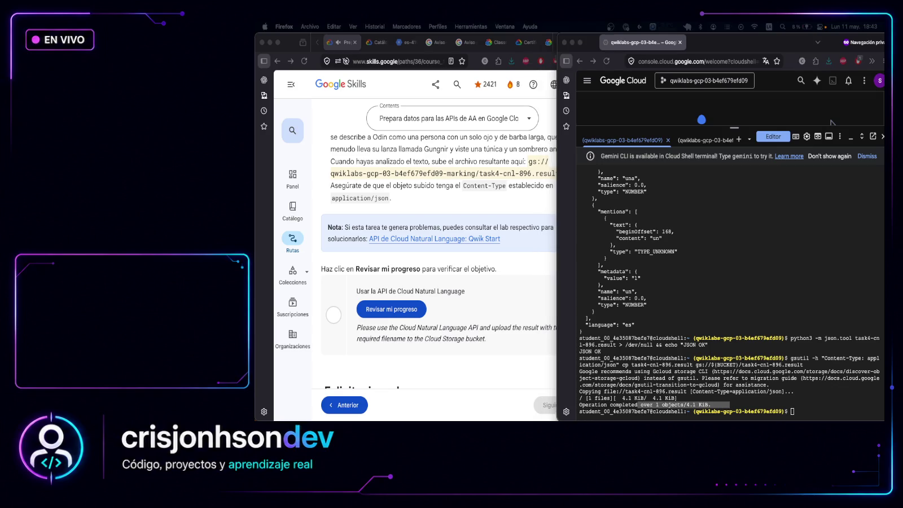
Check that the uploaded object's content type is application/json
left_click(874, 396)
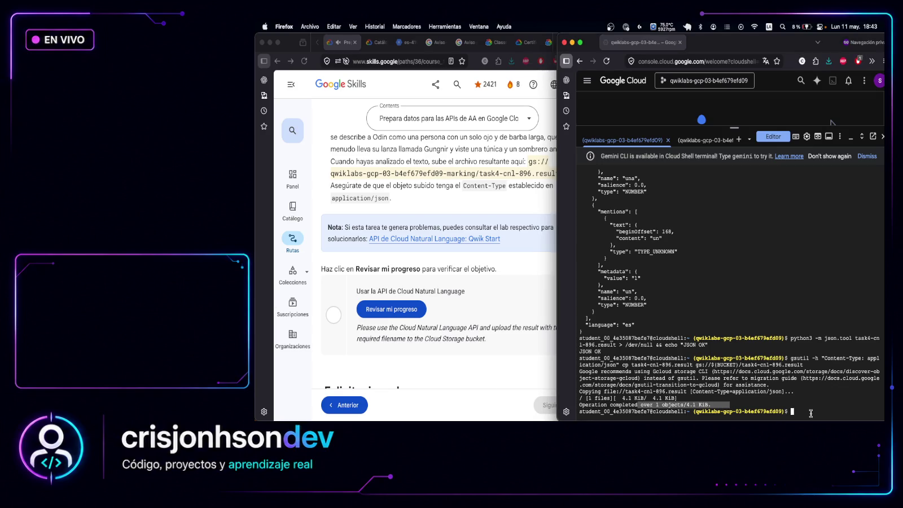
type("gsutil stat gs://${BUCKET}/task4-cnl-896.result | grep \"Content-Type\"")
key("Return")
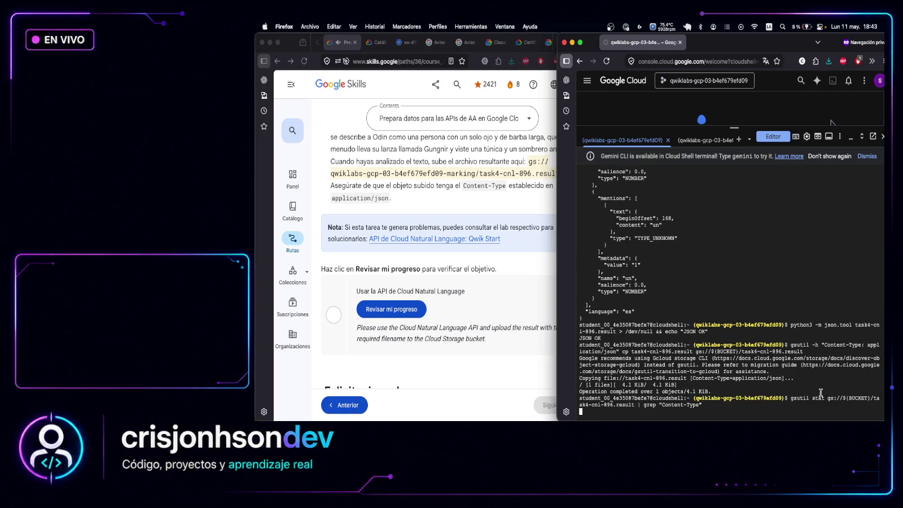
right_click(659, 402)
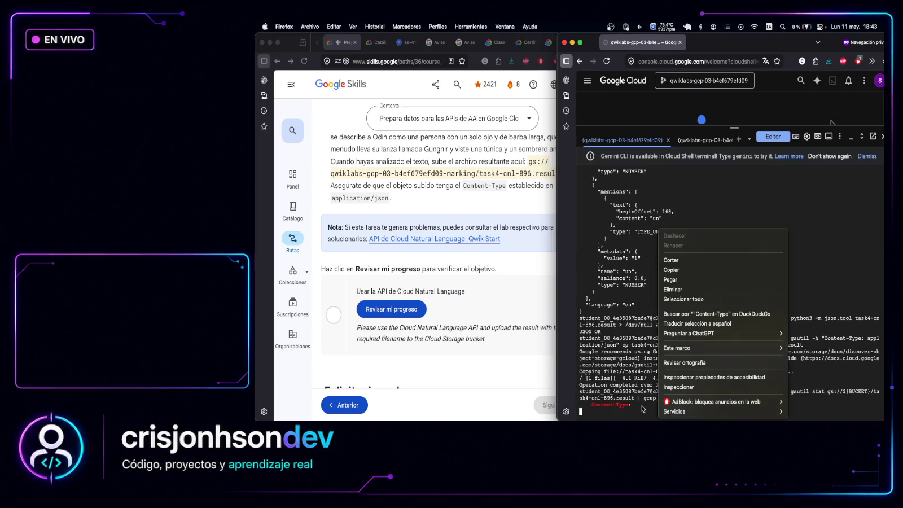
left_click(632, 407)
left_click_drag(760, 405, 585, 404)
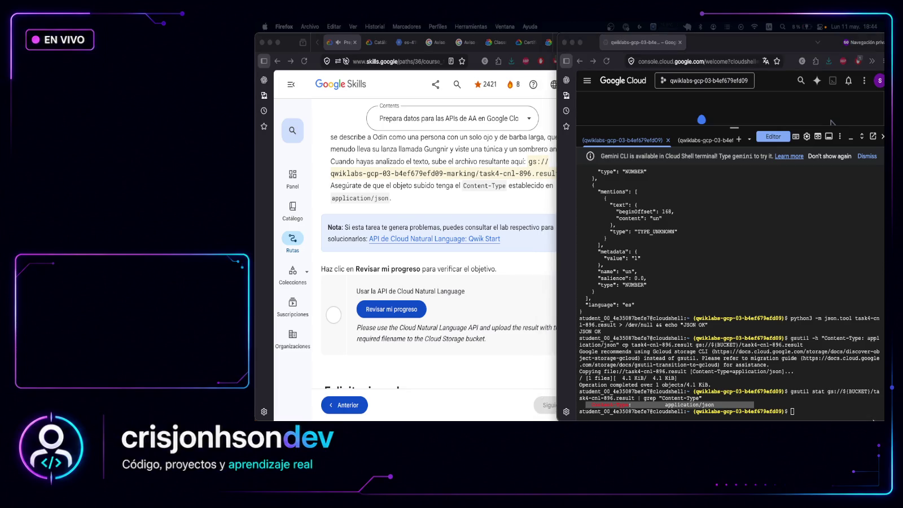
Cancel an accidental multi-line input, then preview the bucket file's first lines showing the entities JSON
left_click(798, 409)
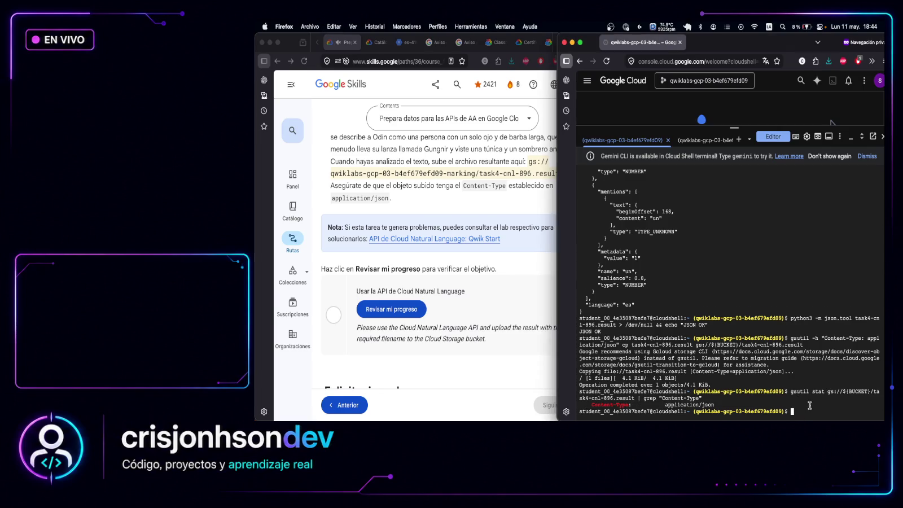
type("{")
key("Return")
type("\"entities\": [")
key("Return")
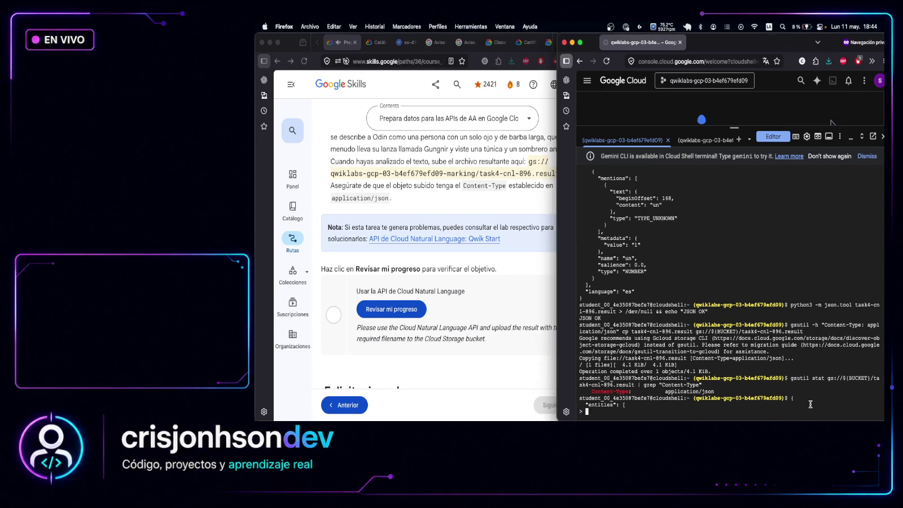
key("Return")
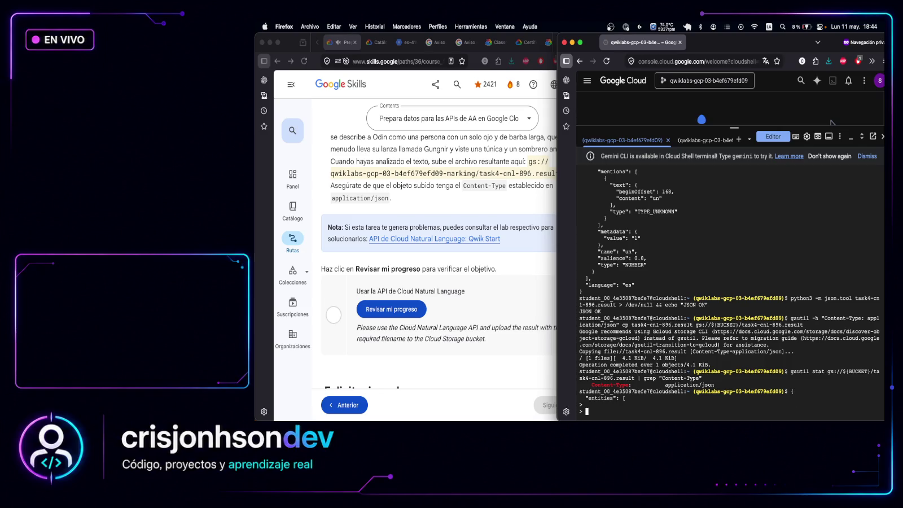
key("ctrl+c")
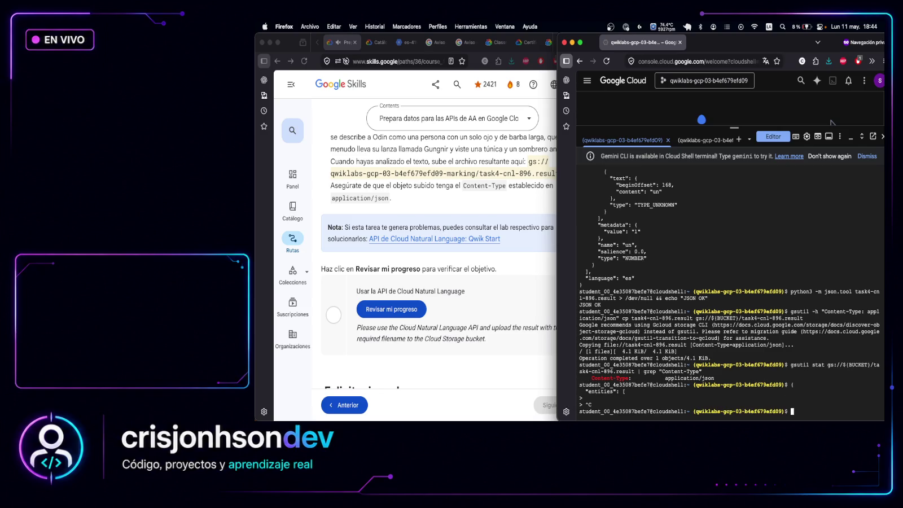
key("super+Tab")
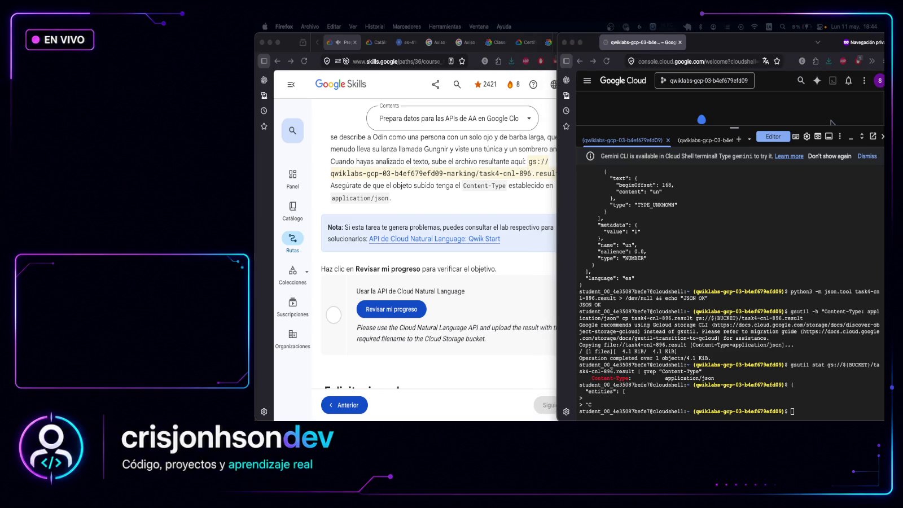
key("super+Tab")
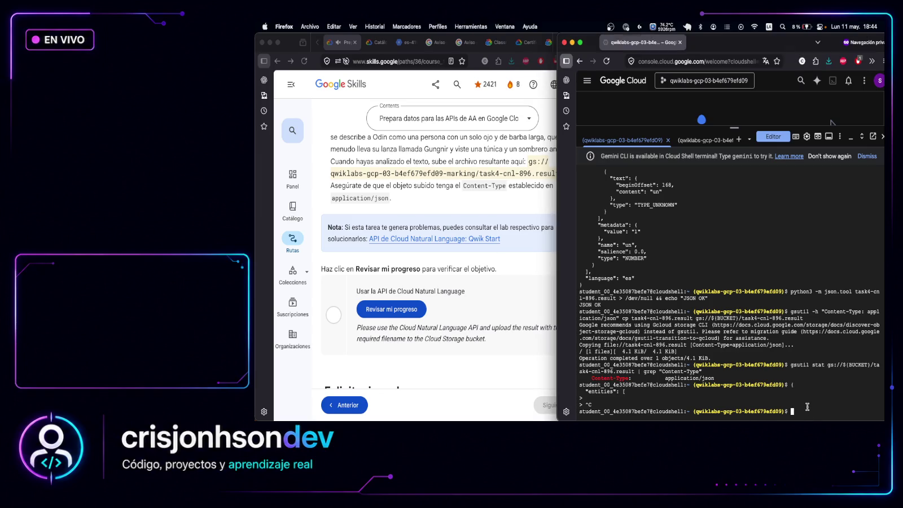
key("super+v")
key("Return")
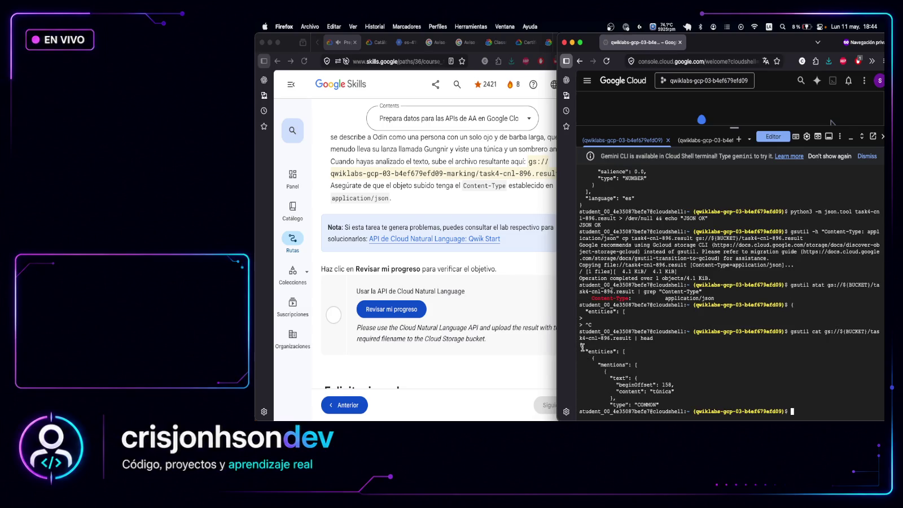
mouse_move(579, 345)
left_mouse_down()
mouse_move(648, 363)
mouse_move(606, 368)
mouse_move(644, 371)
mouse_move(670, 398)
left_mouse_up()
Re-check the Cloud Natural Language task progress; the score stays at 75/100
left_click(451, 316)
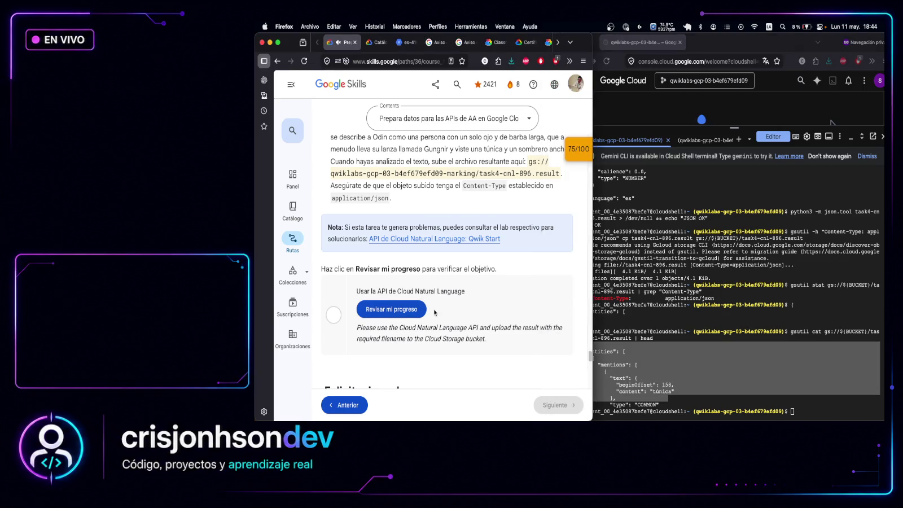
left_click(391, 309)
key("super+Tab")
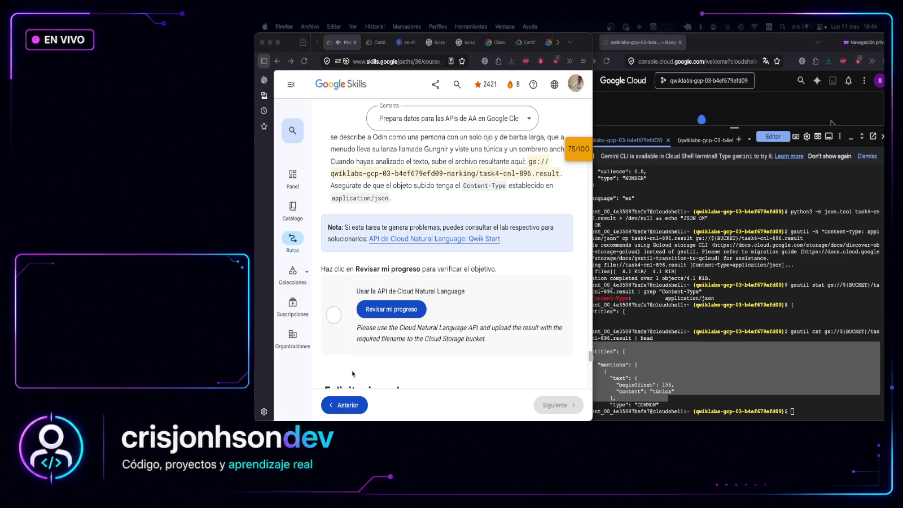
left_click(812, 417)
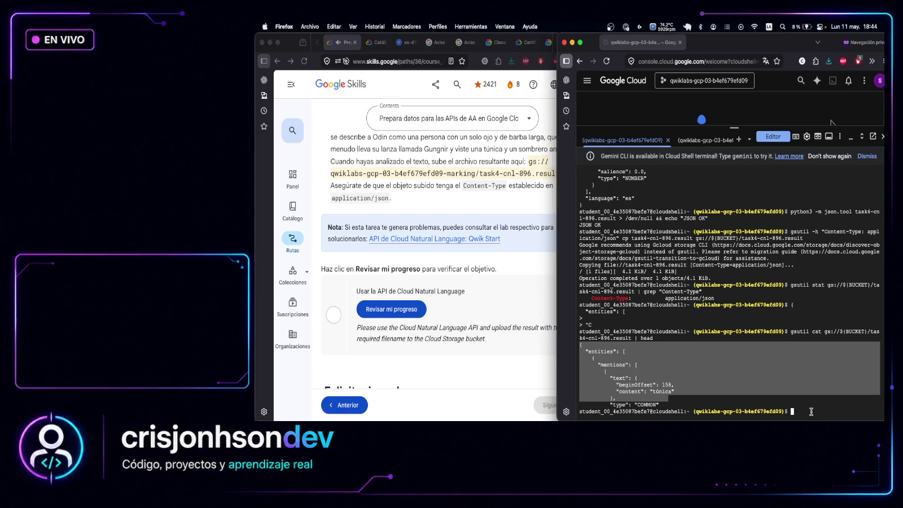
Inspect the result object with gsutil ls -l and stat, then delete it and the local result and nl-request.json files
left_click(812, 414)
key("super+v")
key("Return")
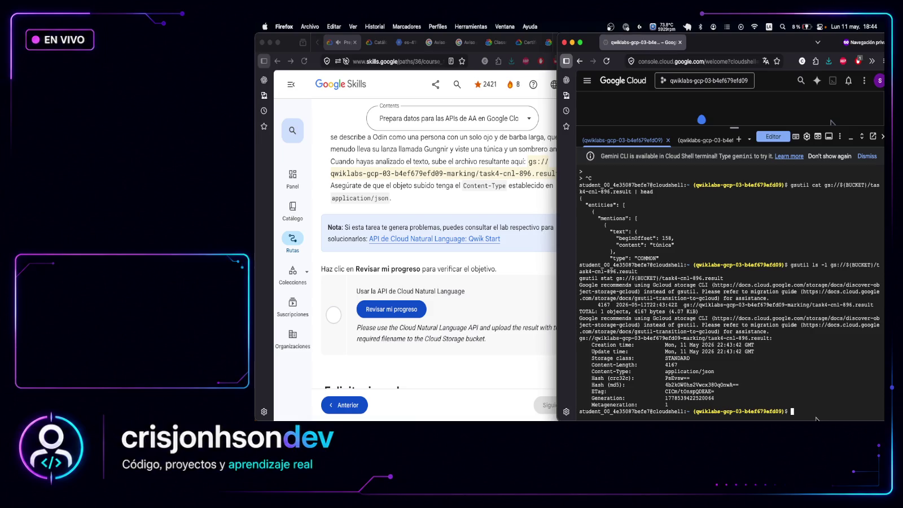
mouse_move(822, 413)
left_mouse_down()
mouse_move(570, 366)
mouse_move(564, 267)
left_mouse_up()
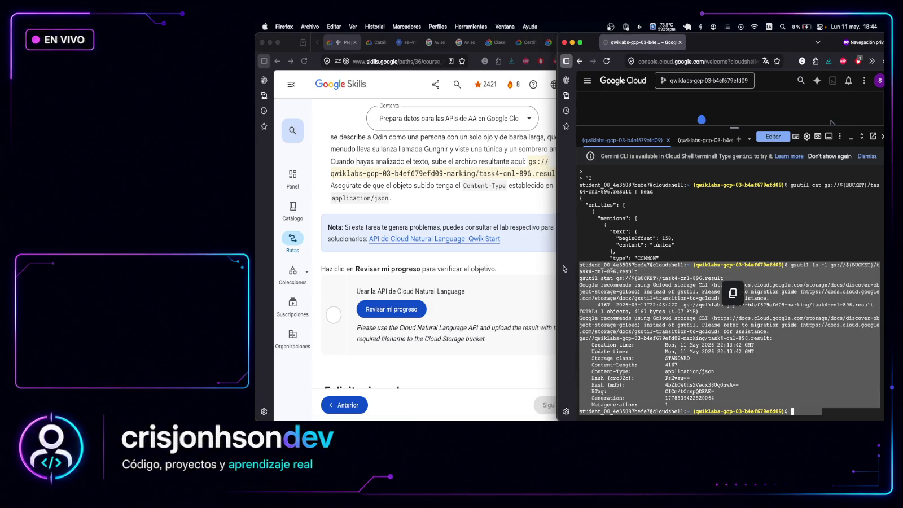
key("super+Tab")
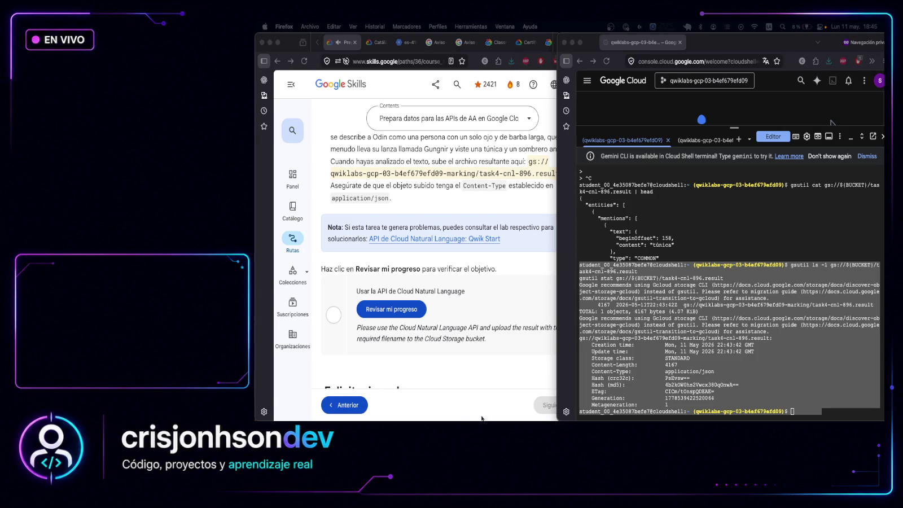
left_click(796, 411)
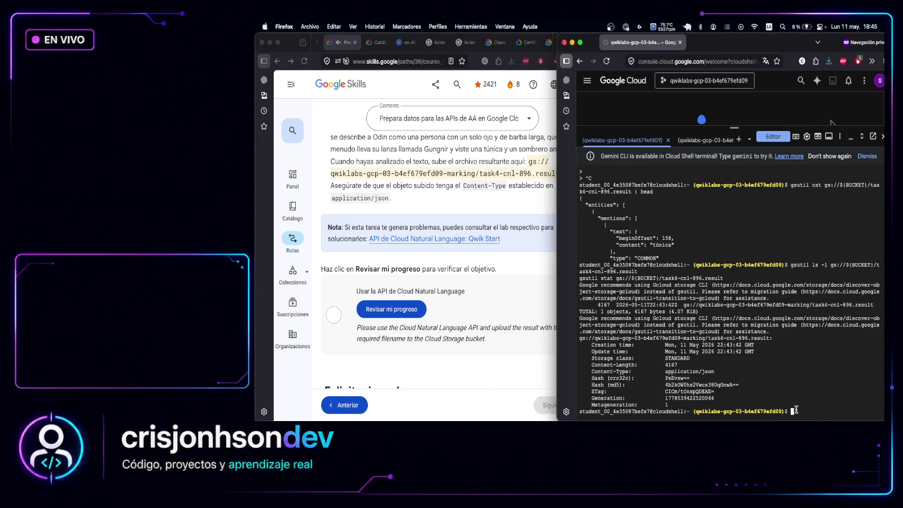
key("super+v")
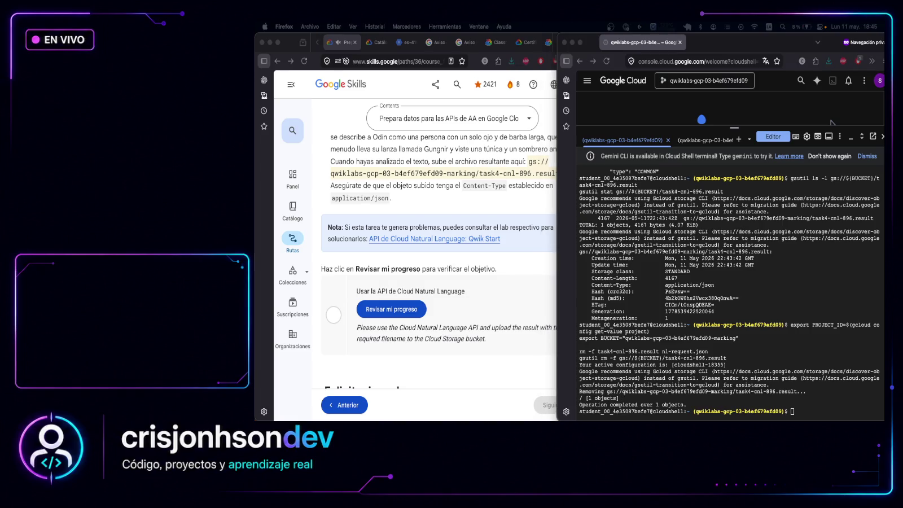
Recreate the Spanish nl-request.json and send the analyzeEntities request, saving to task4-cnl-896.result
key("super+Tab")
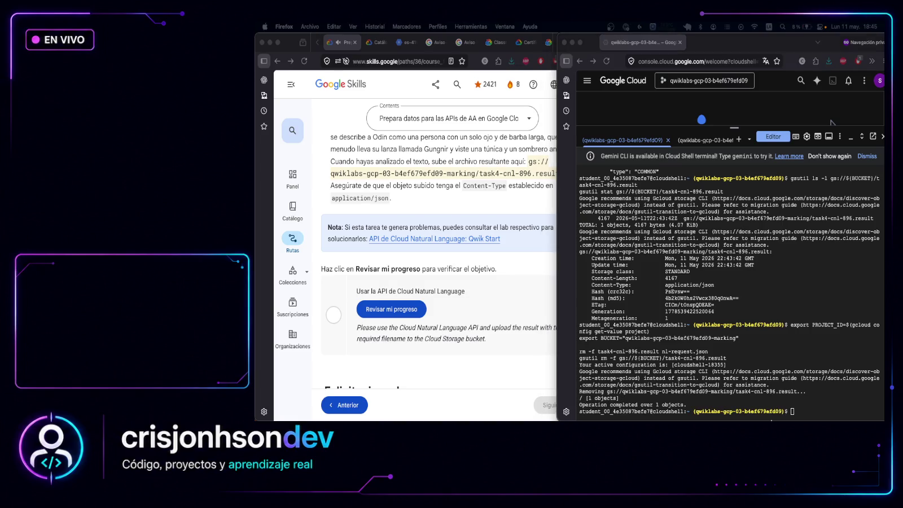
left_click(812, 407)
key("super+v")
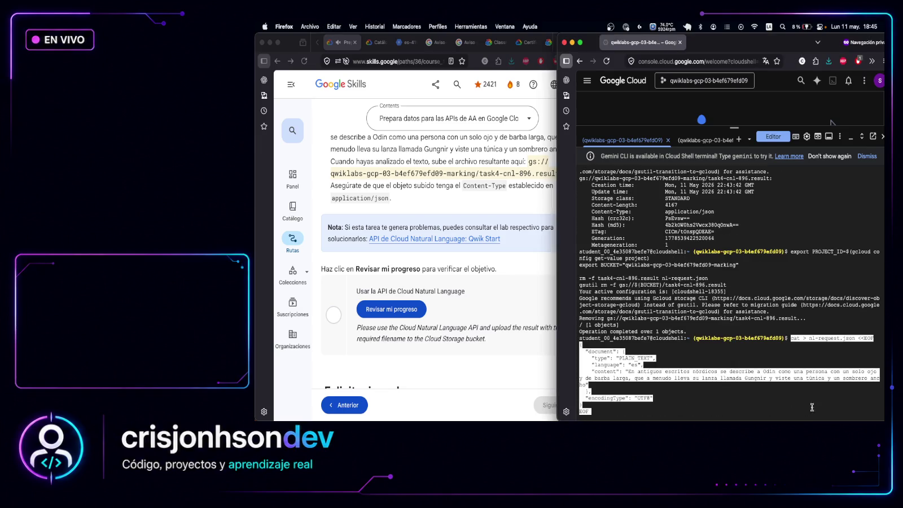
key("Return")
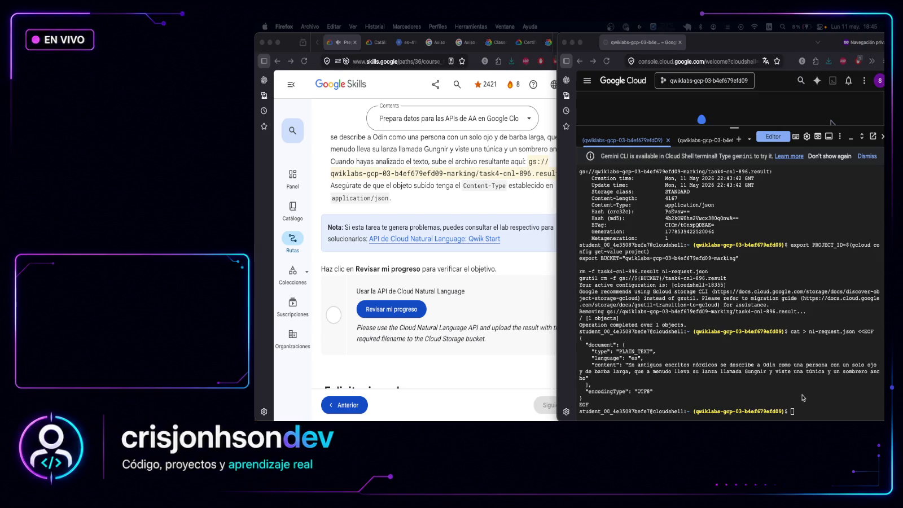
left_click(822, 410)
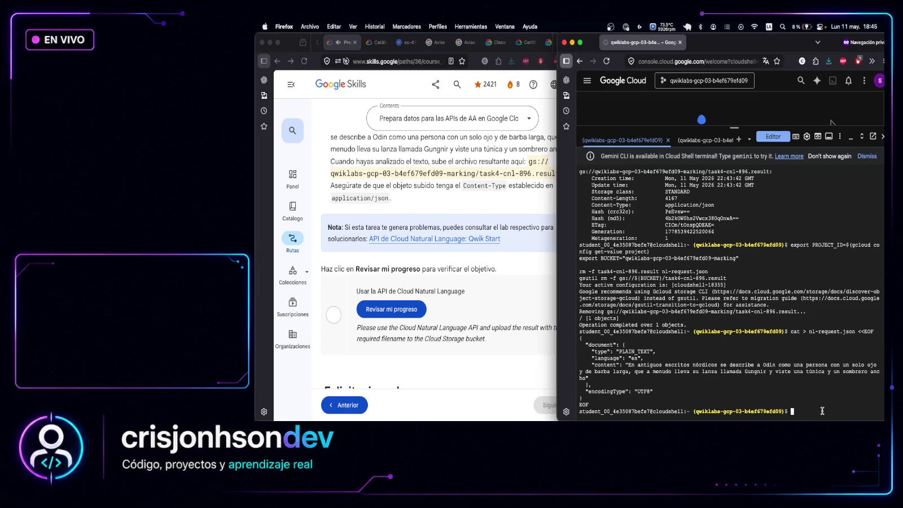
key("super+v")
key("Return")
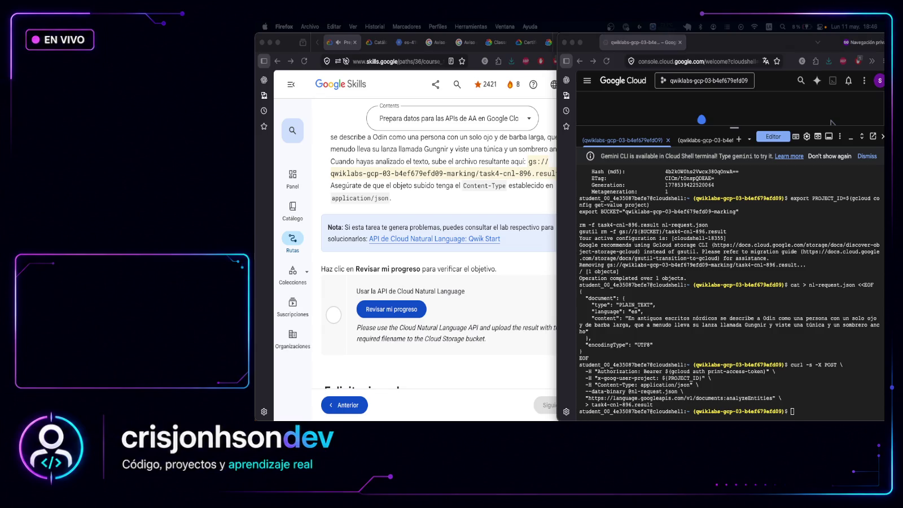
Preview task4-cnl-896.result with head and grep for errors, confirming 'sombrero' appears; cancel the stray paste
left_click(804, 415)
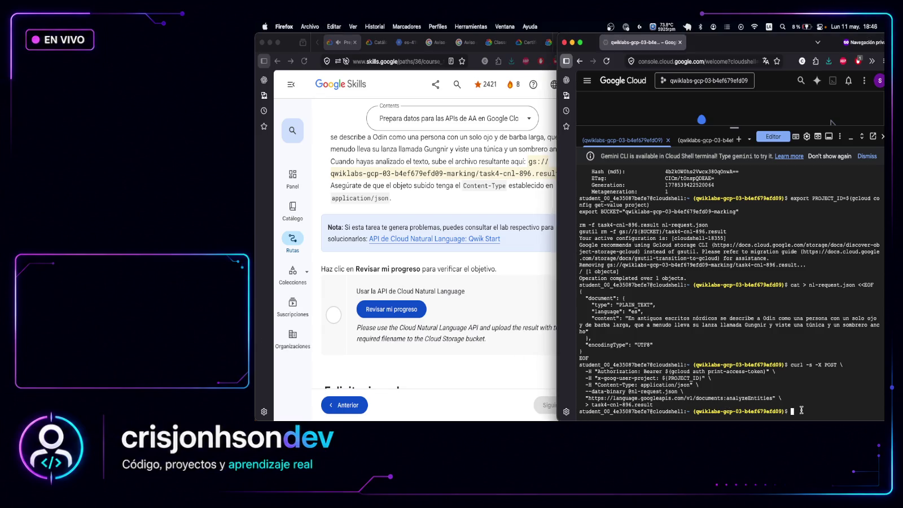
key("super+v")
key("Return")
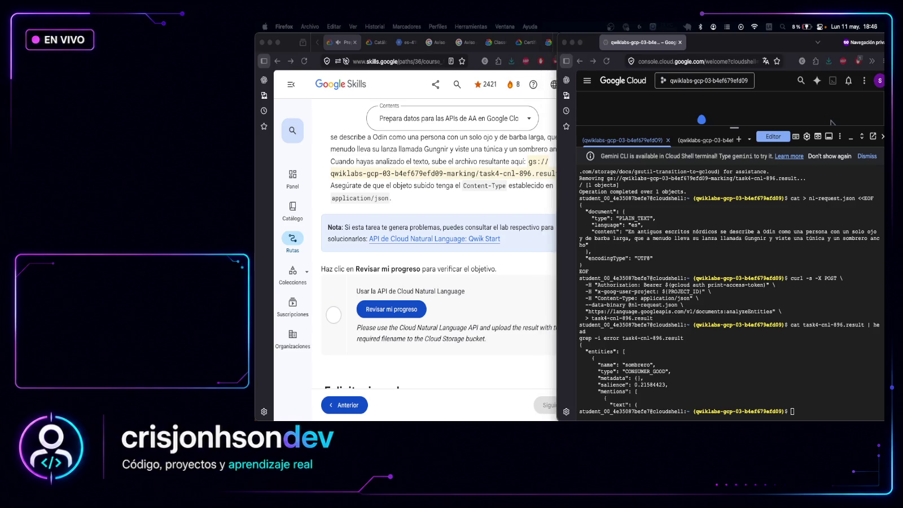
left_click(826, 382)
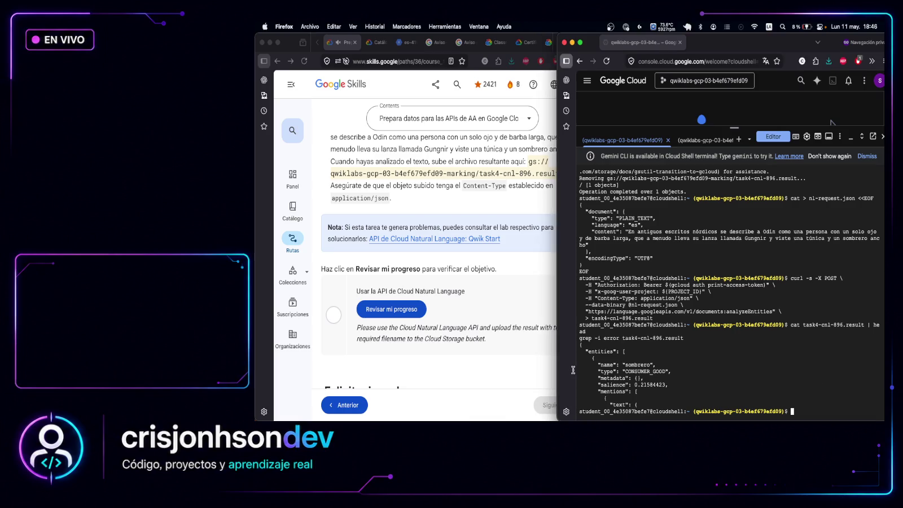
mouse_move(580, 345)
left_mouse_down()
mouse_move(655, 362)
mouse_move(678, 399)
left_mouse_up()
left_click(725, 389)
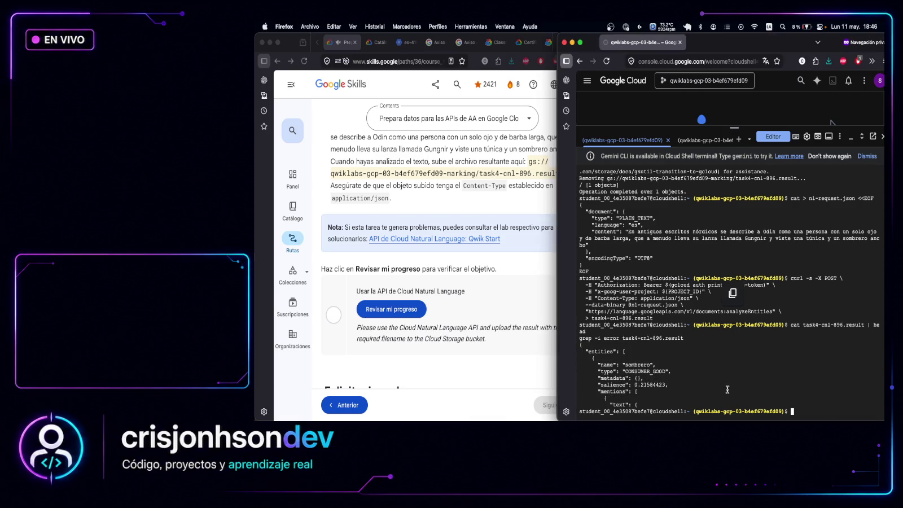
key("super+c")
key("super+v")
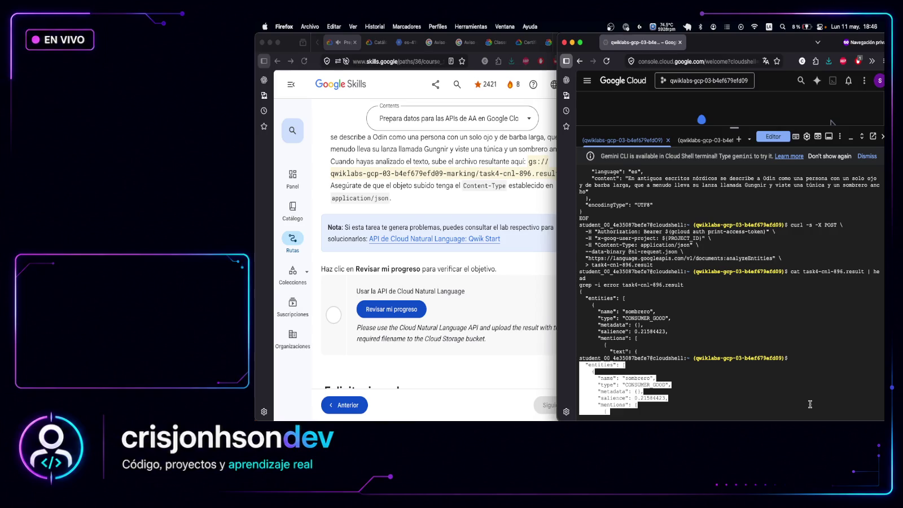
key("Return")
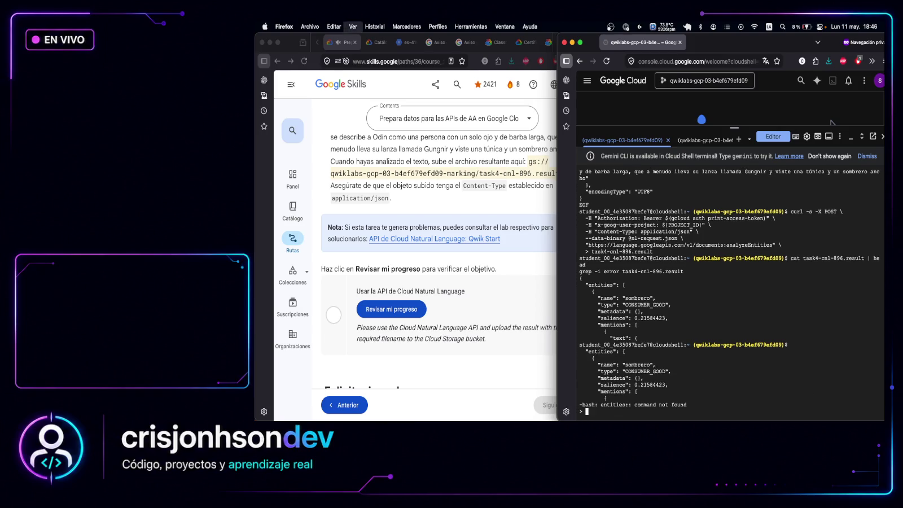
key("ctrl+c")
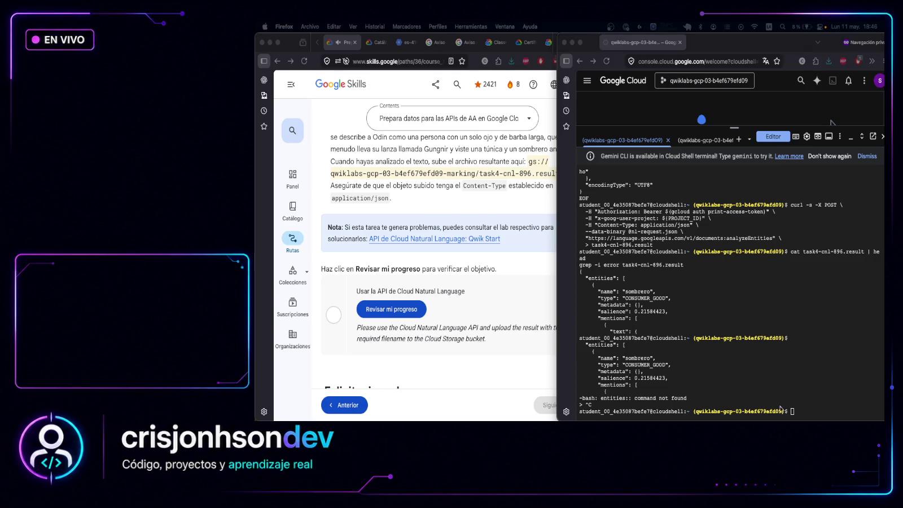
Upload task4-cnl-896.result to the marking bucket as application/json, retrying after the first upload stalled
left_click(830, 412)
key("super+v")
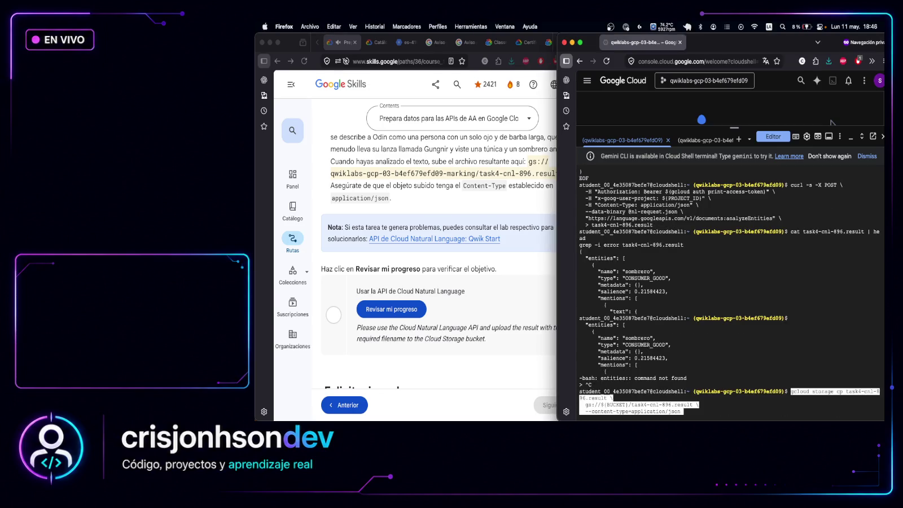
key("Return")
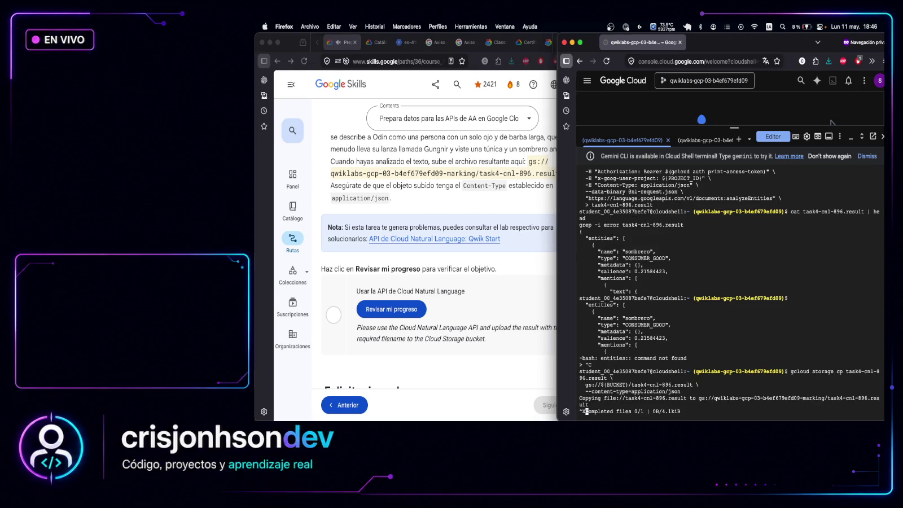
key("ctrl+x")
key("ctrl+c")
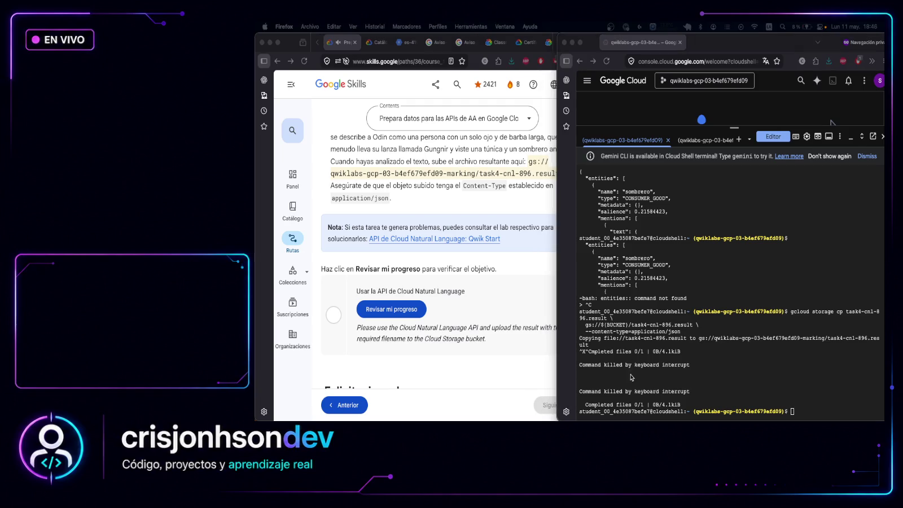
left_click(811, 413)
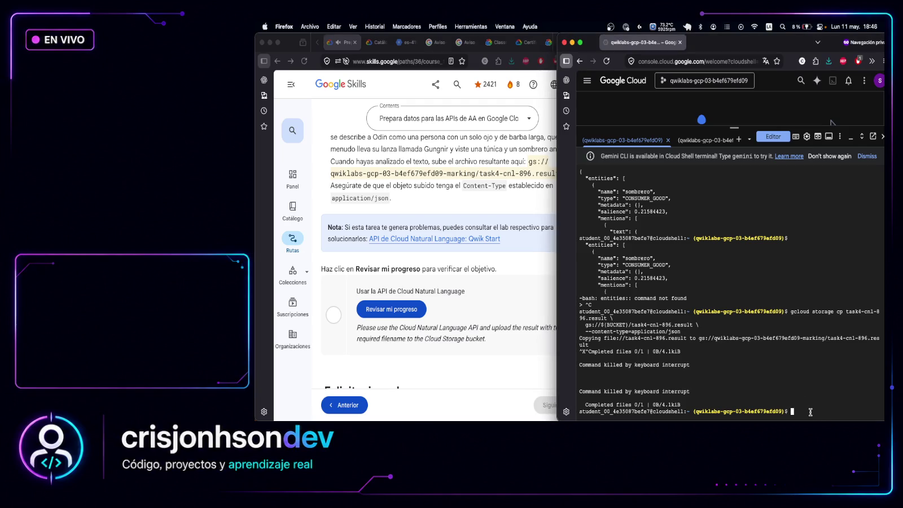
key("super+v")
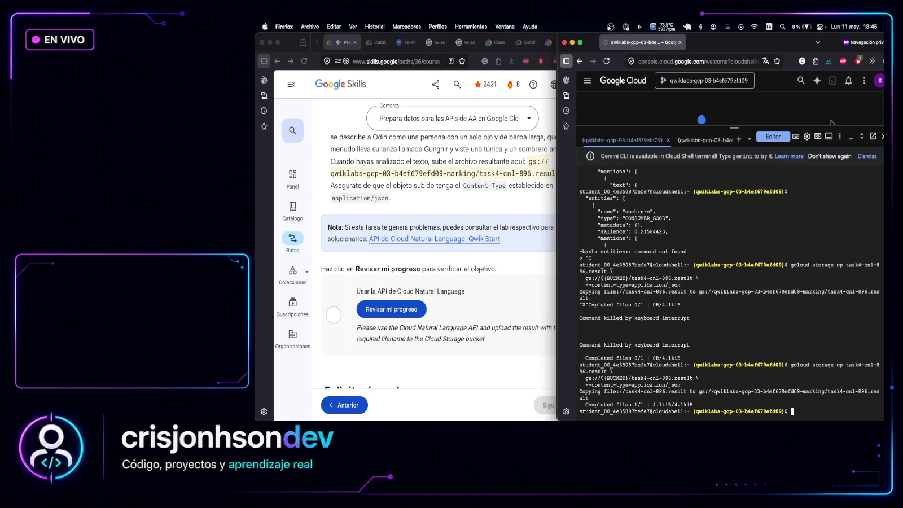
Confirm the object is 4159-byte application/json and re-run the Natural Language progress check
left_click(827, 411)
key("super+v")
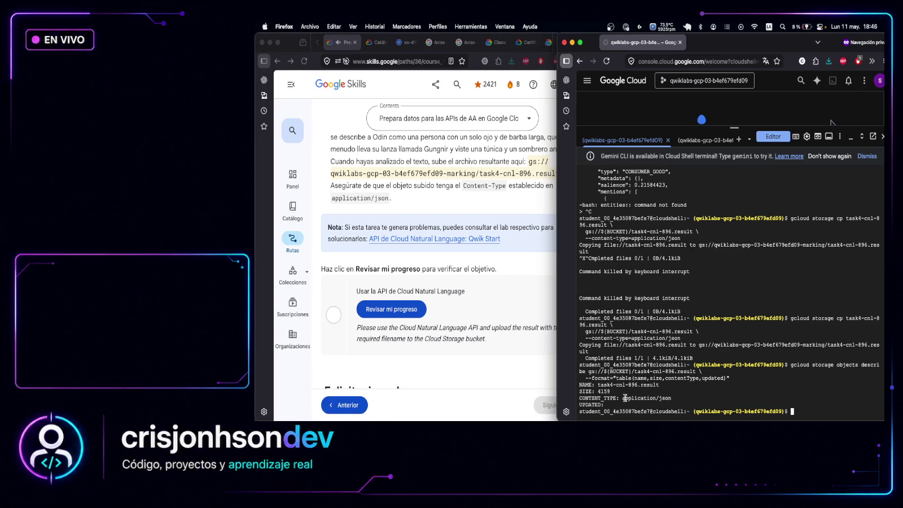
left_click_drag(614, 404, 579, 386)
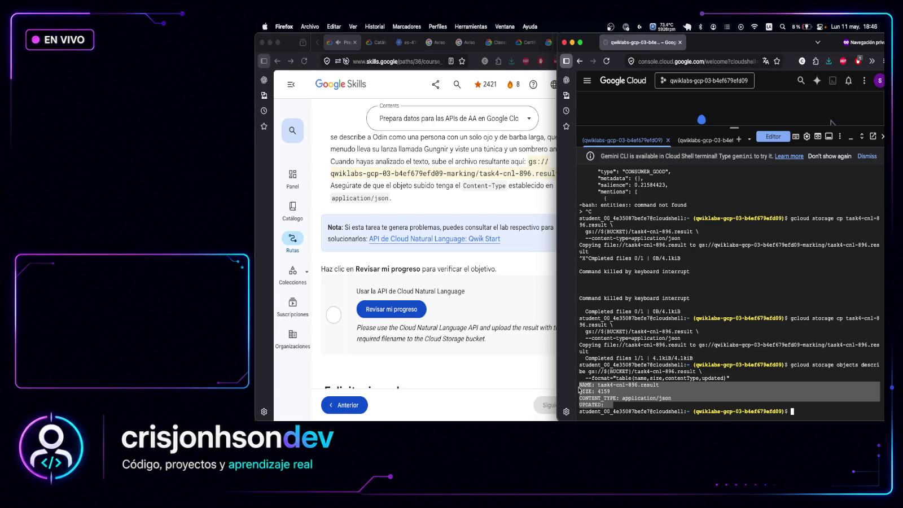
left_click(344, 293)
left_click(392, 309)
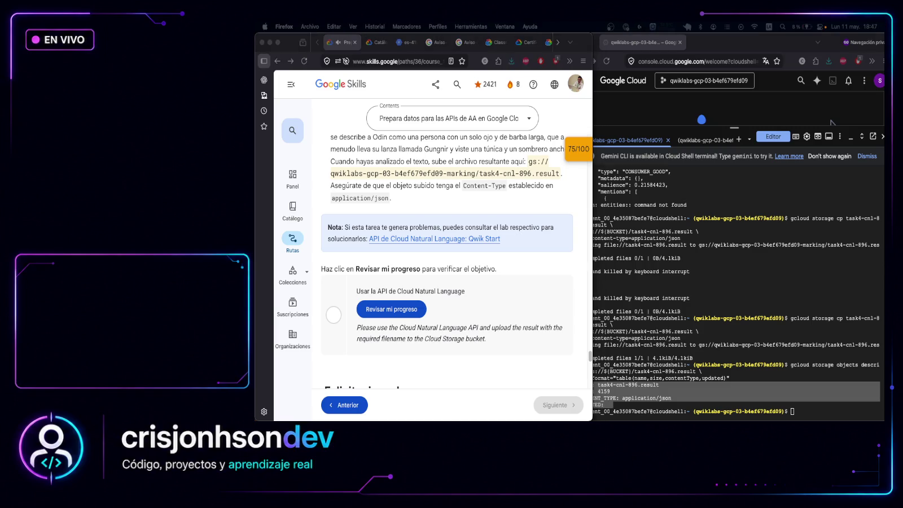
Preview the uploaded task4-cnl-896.result file in Cloud Shell
left_click(822, 415)
key("super+c")
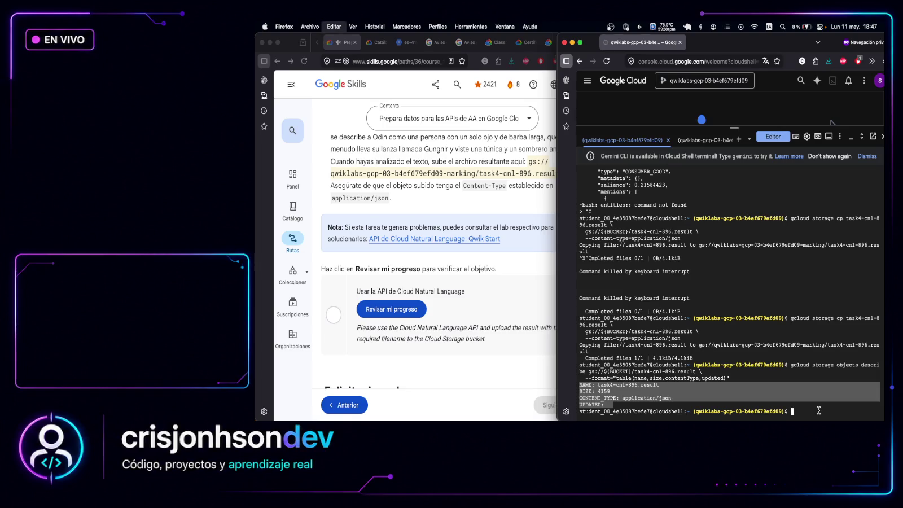
key("super+v")
key("Return")
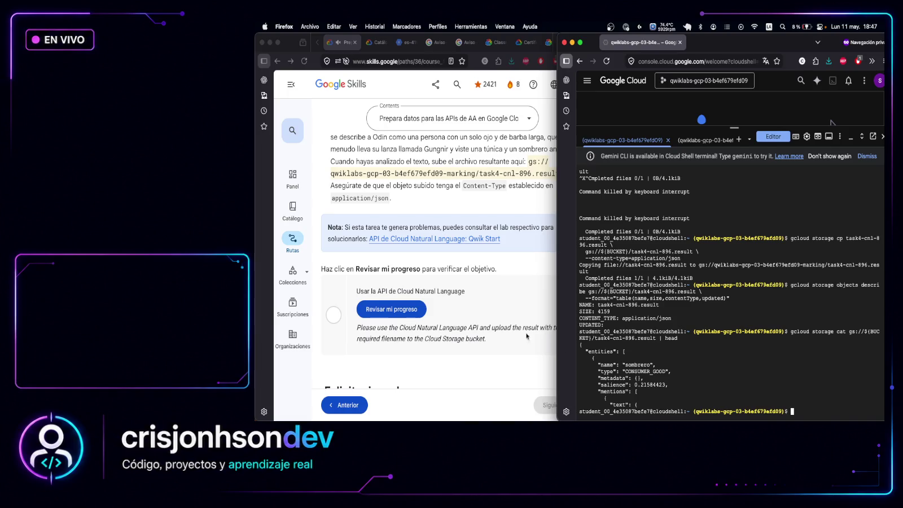
Re-check the Cloud Natural Language API checkpoint from the Puntos de control list; it stays 0/25
left_click(466, 310)
left_click(407, 310)
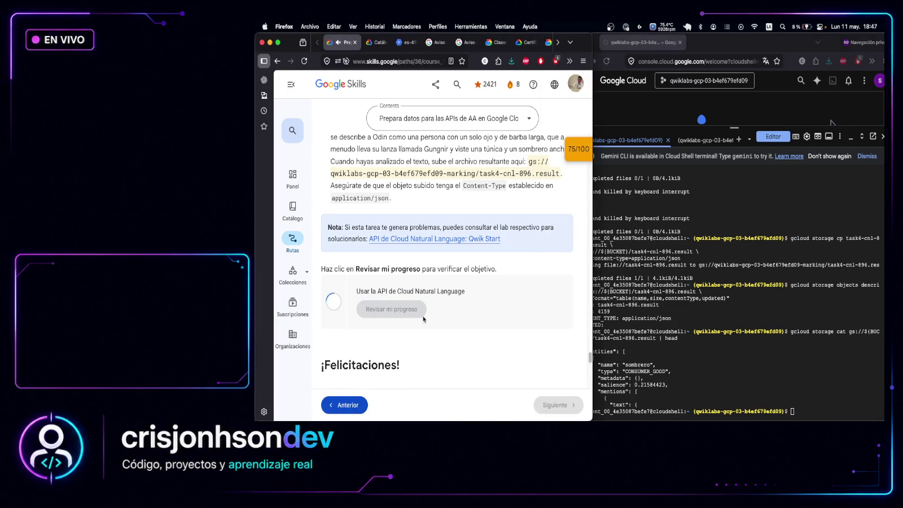
left_click(580, 149)
left_click(521, 242)
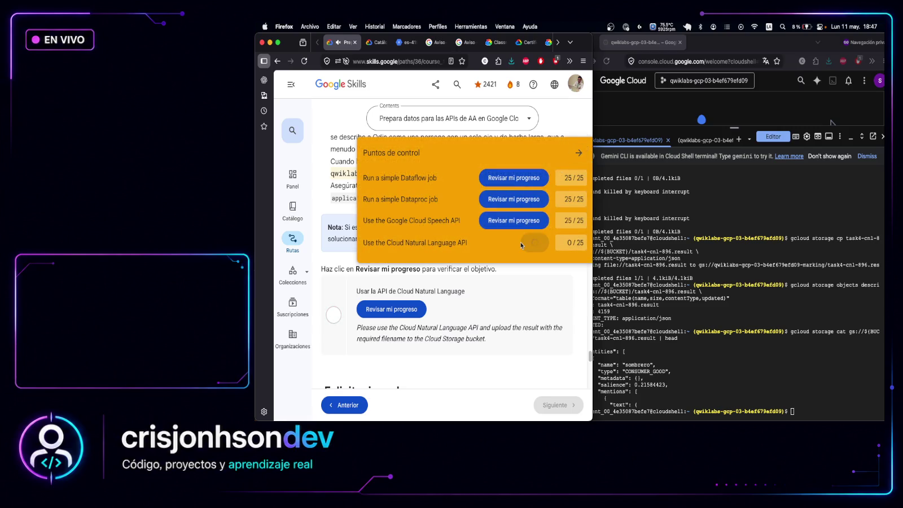
mouse_move(412, 399)
left_mouse_down()
mouse_move(324, 379)
mouse_move(333, 387)
left_mouse_up()
Copy the red failure message text with Copiar
left_click_drag(416, 399, 329, 376)
right_click(371, 377)
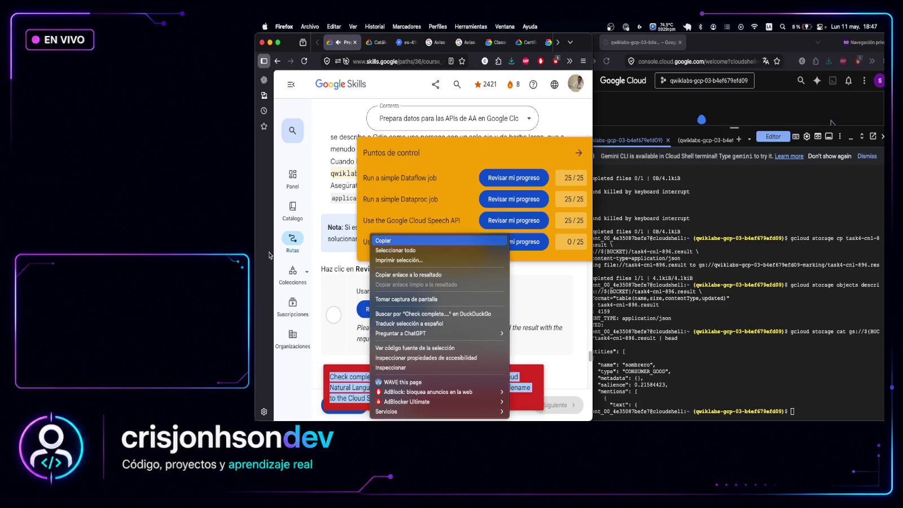
left_click(387, 241)
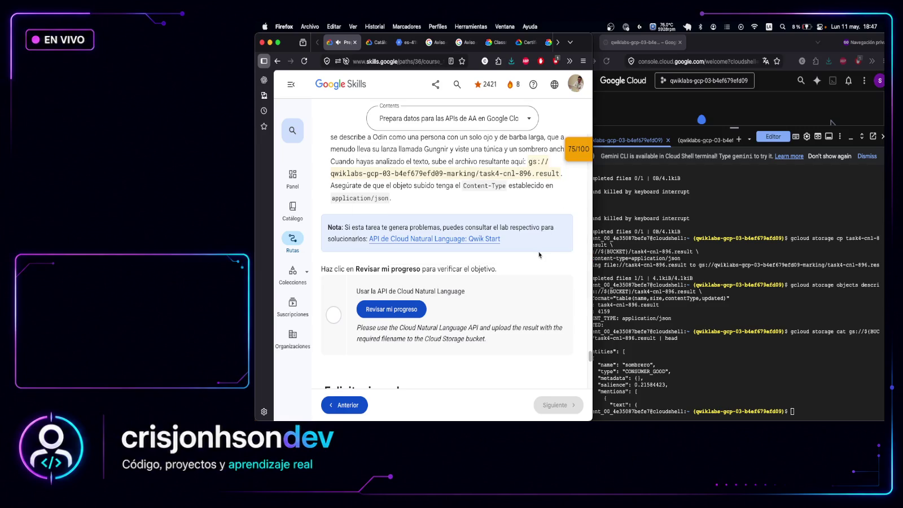
Reload the lab page and re-run the Natural Language check, which still asks for the upload
left_click(304, 61)
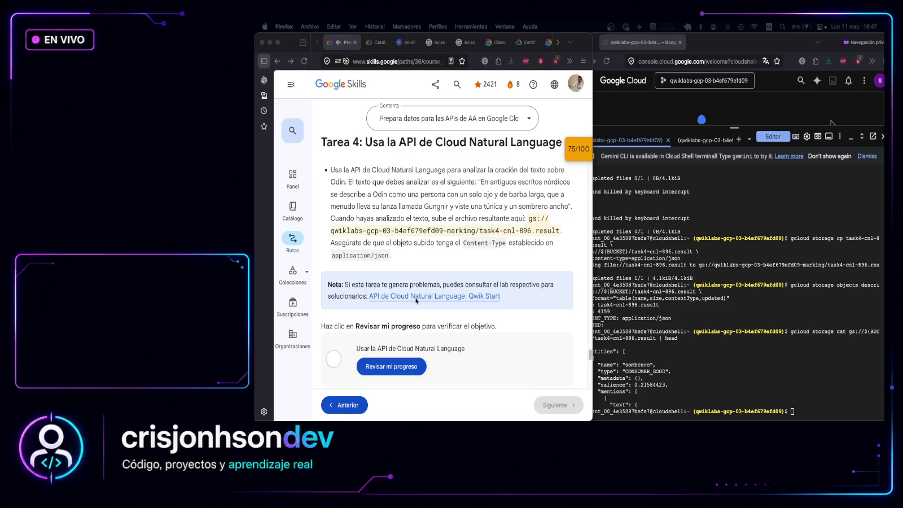
scroll(401, 339, "down", 2)
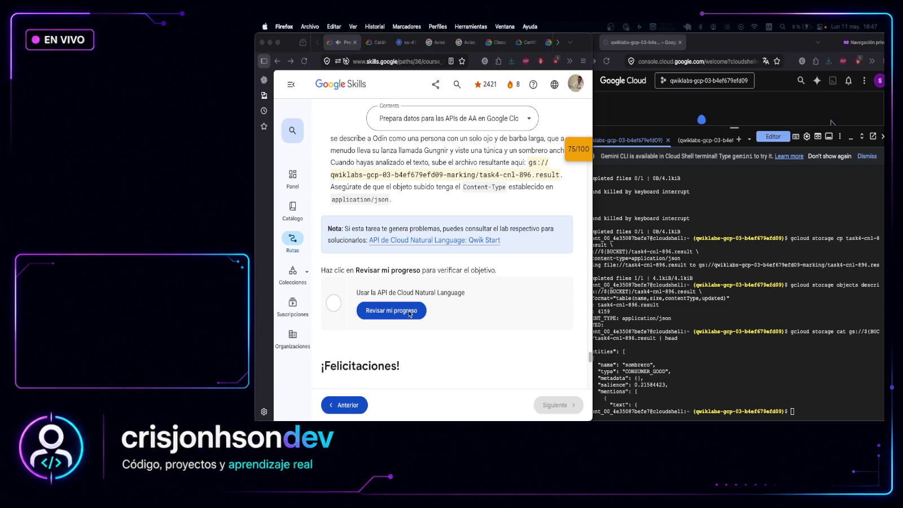
left_click(398, 315)
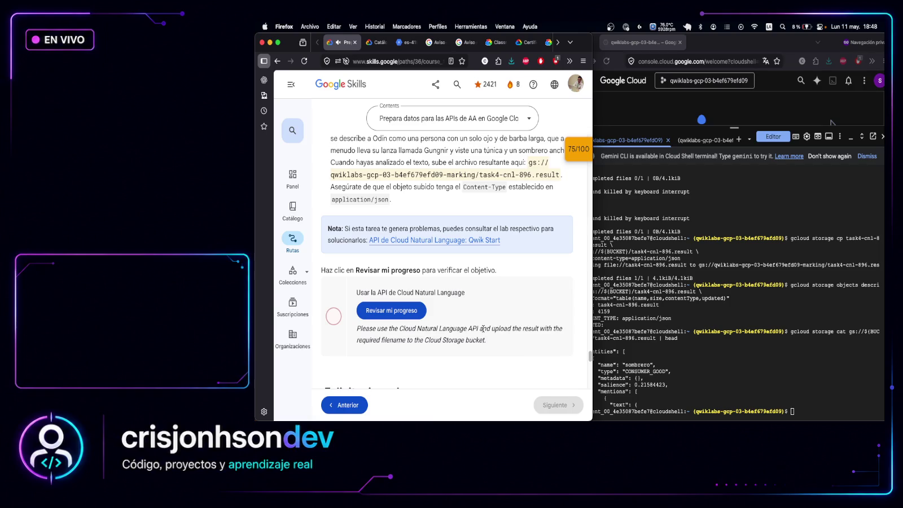
left_click_drag(482, 329, 523, 344)
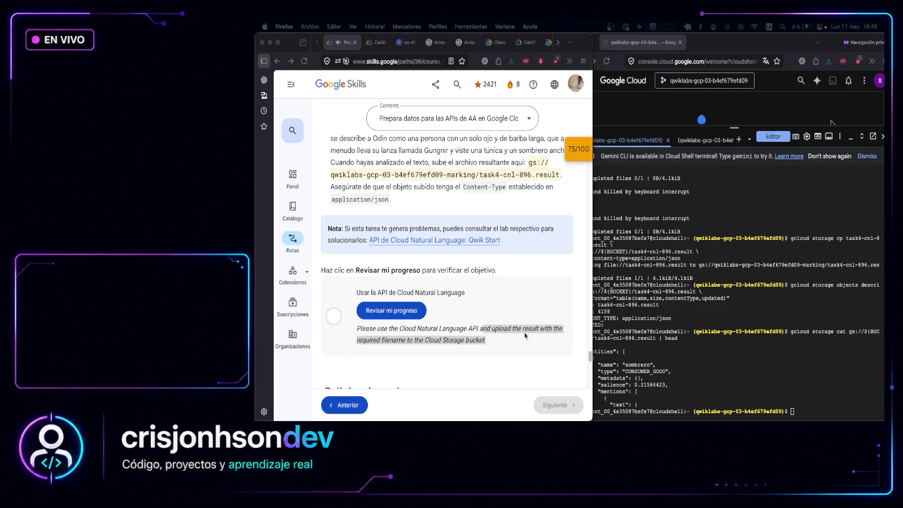
Reset variables, delete the old result, and regenerate task4-cnl-896.result from the Odin sentence's entity analysis
left_click(805, 411)
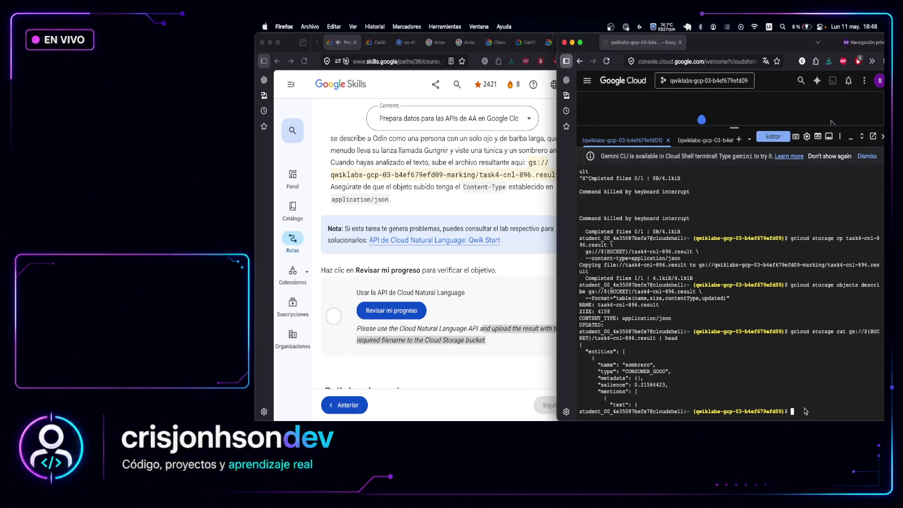
key("super+v")
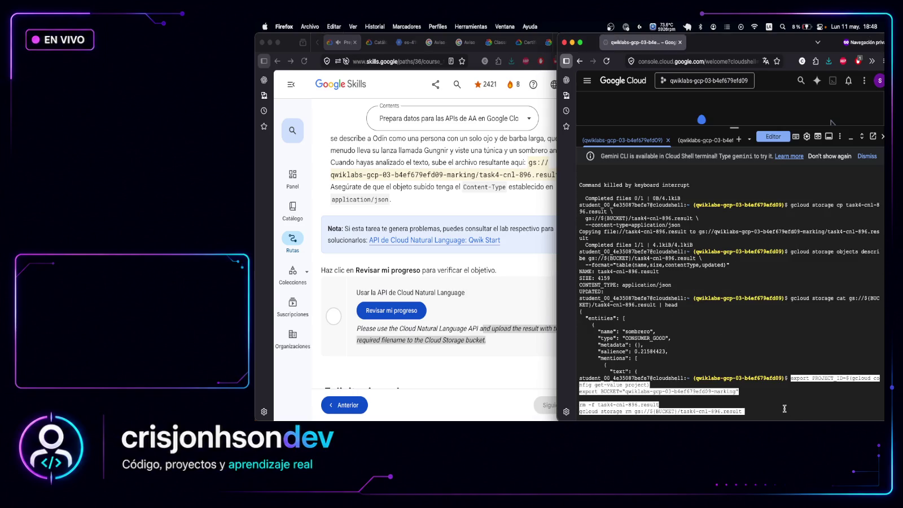
key("Return")
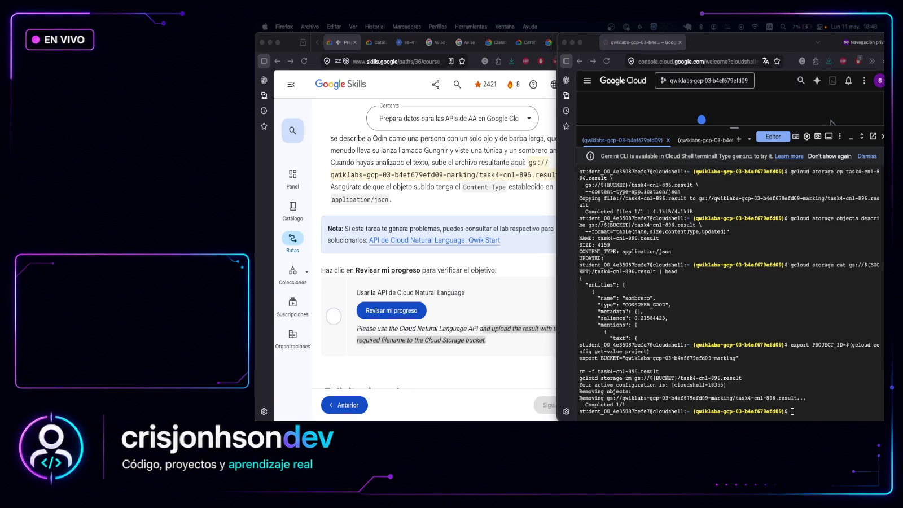
left_click(468, 201)
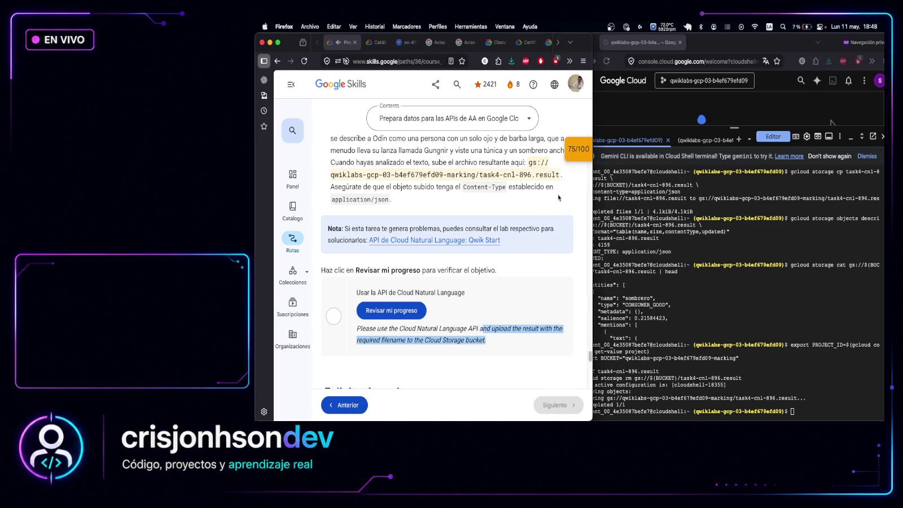
scroll(485, 172, "up", 2)
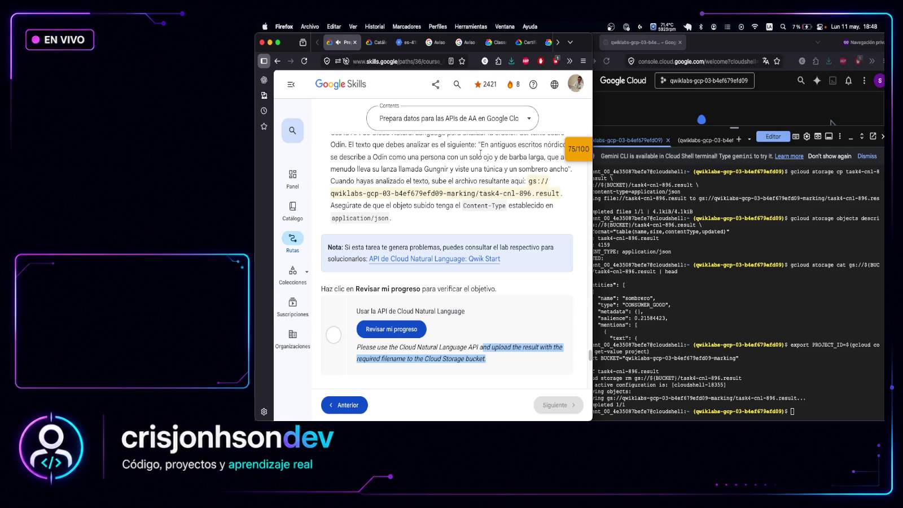
scroll(486, 171, "up", 1)
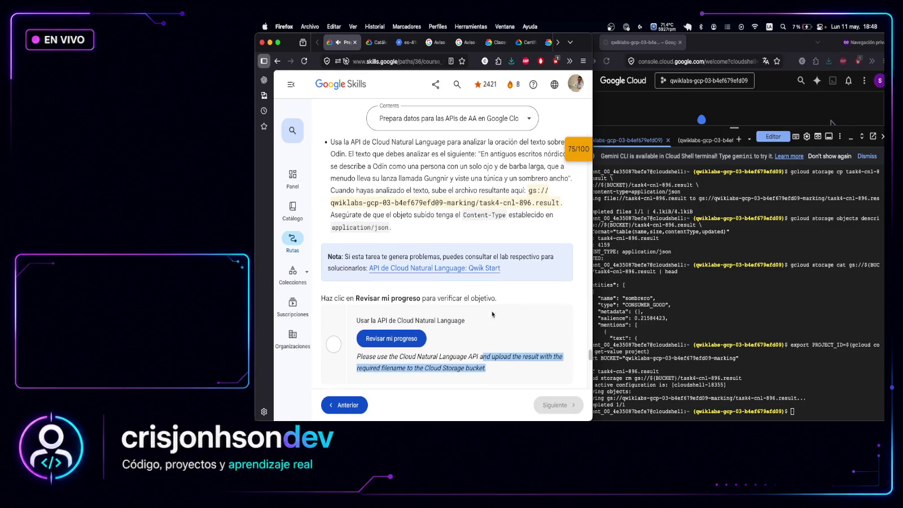
left_click(833, 413)
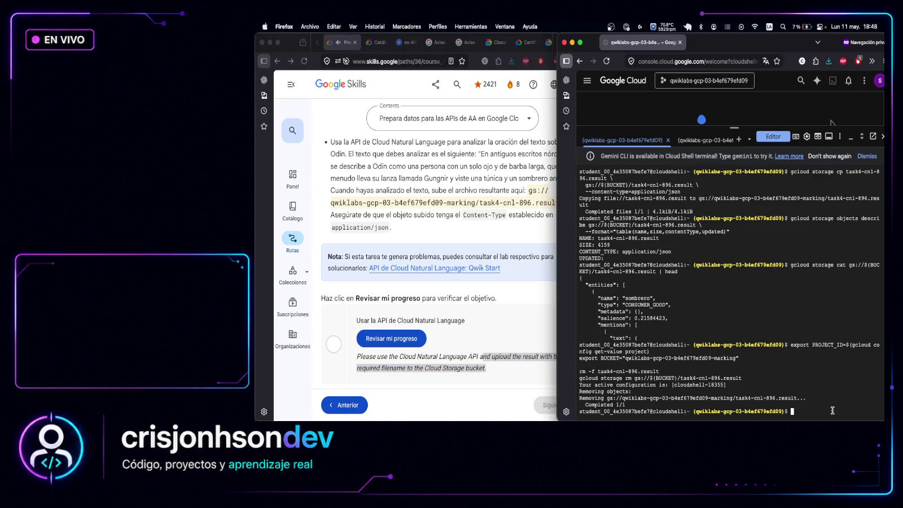
key("super+v")
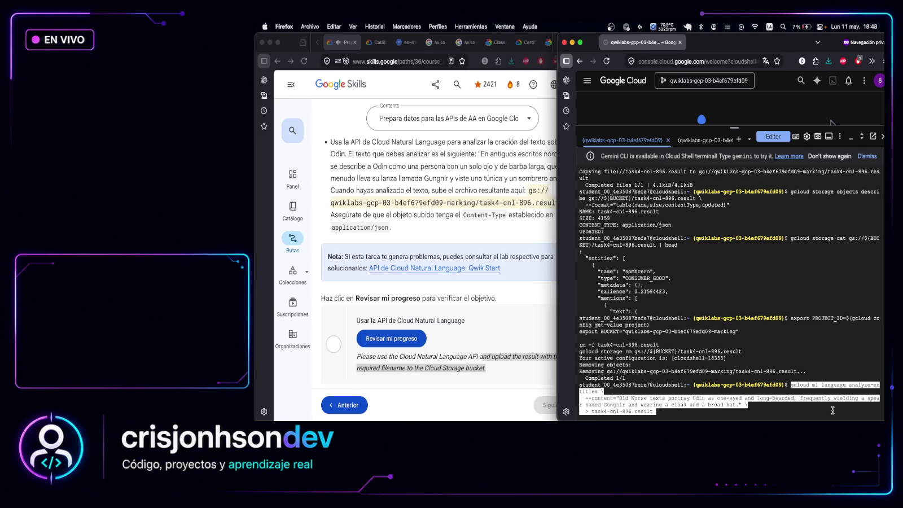
key("Return")
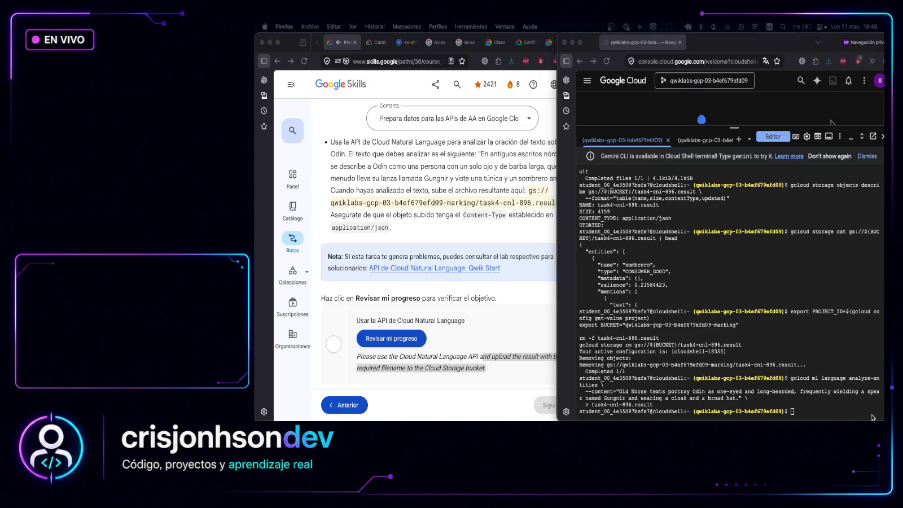
Print the new task4-cnl-896.result JSON to check its contents
left_click(811, 412)
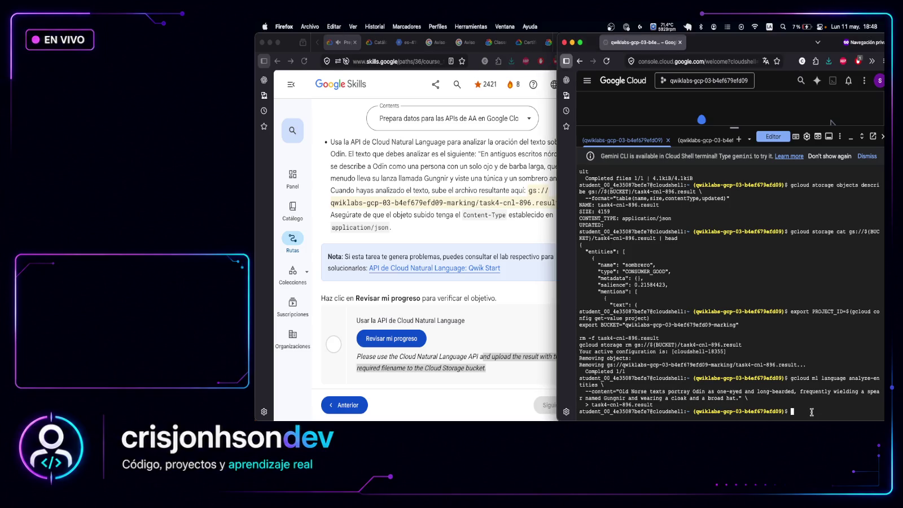
key("super+v")
key("Return")
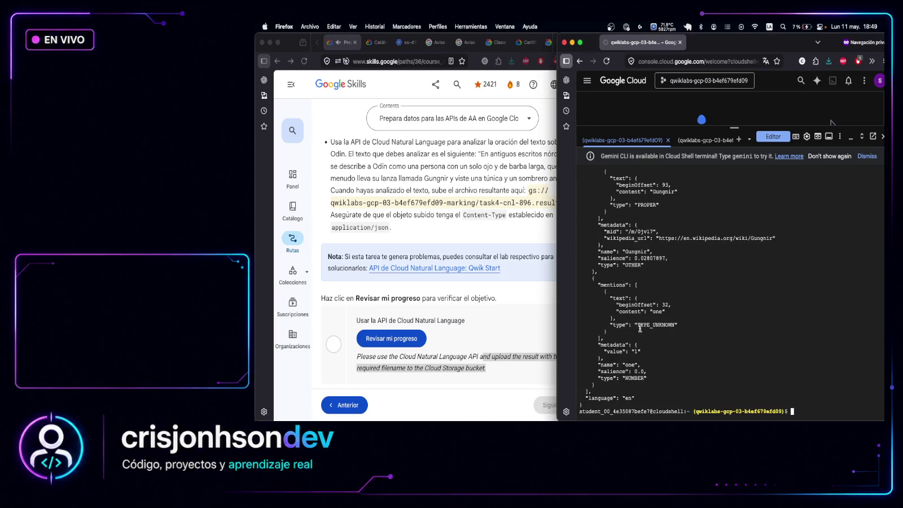
left_click_drag(640, 398, 544, 390)
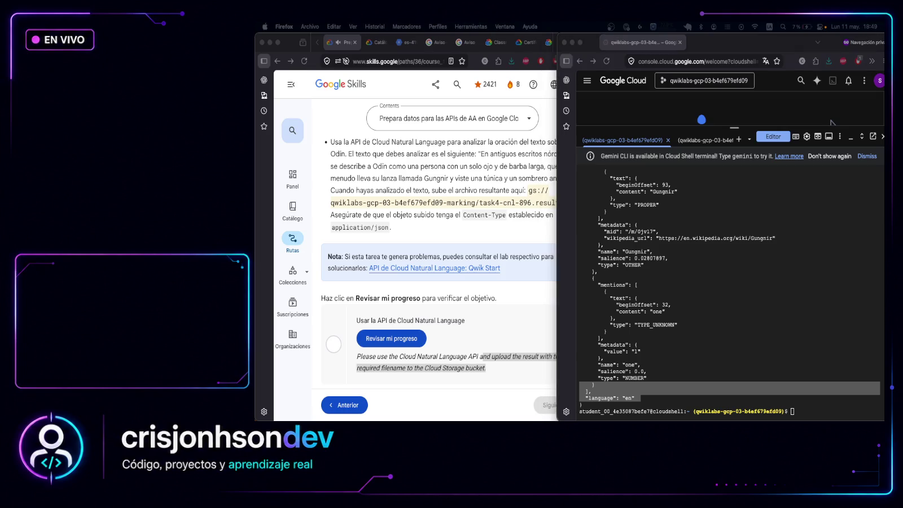
Upload the result as application/json, verify the 2628-byte object metadata, and run the progress check
left_click(840, 414)
left_click(841, 414)
key("super+v")
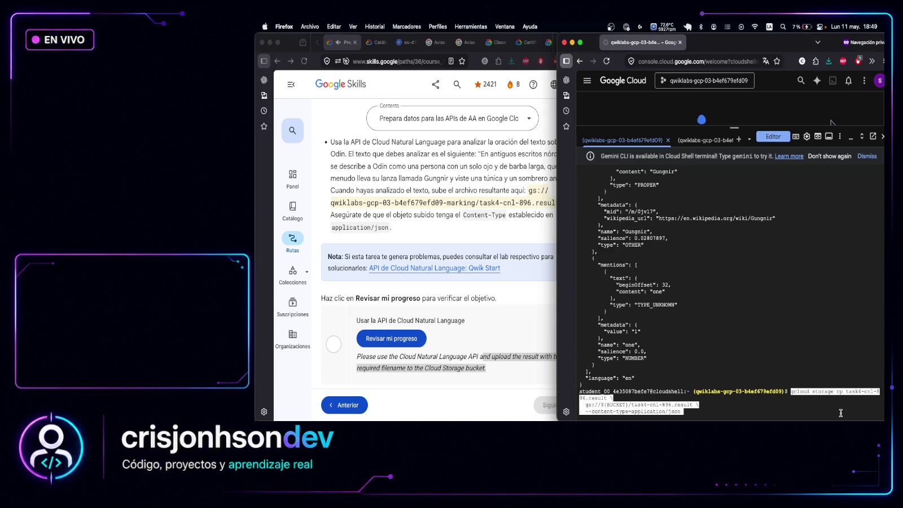
key("Return")
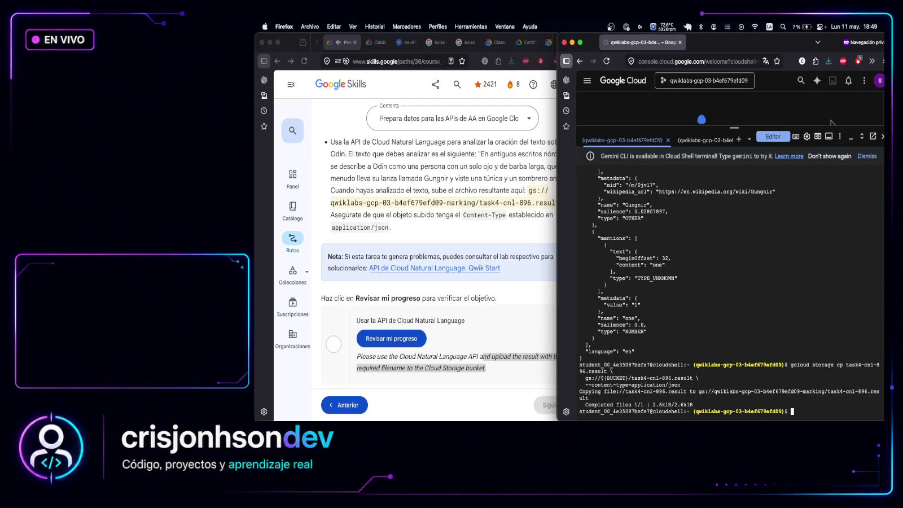
key("super+Tab")
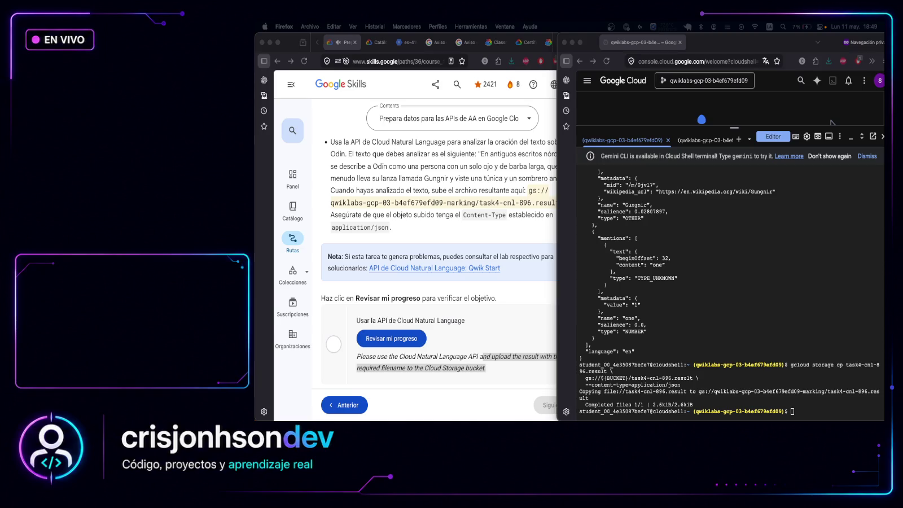
left_click(782, 418)
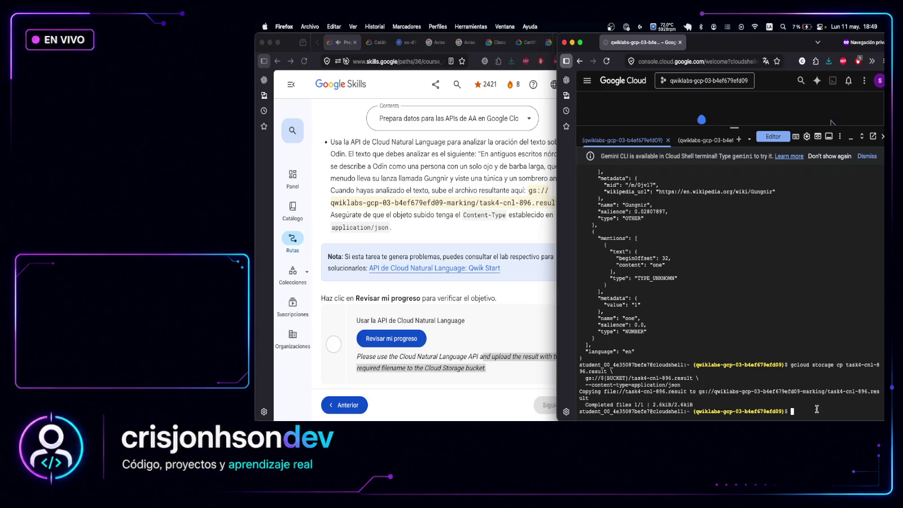
key("super+v")
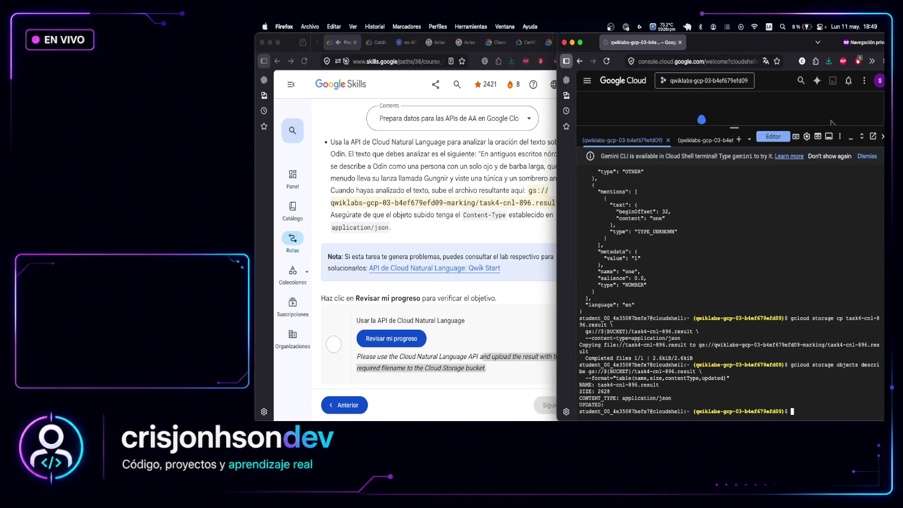
left_click(361, 316)
Run the Natural Language check until it shows Assessment Completed, then confirm the 100/100 score
left_click(406, 338)
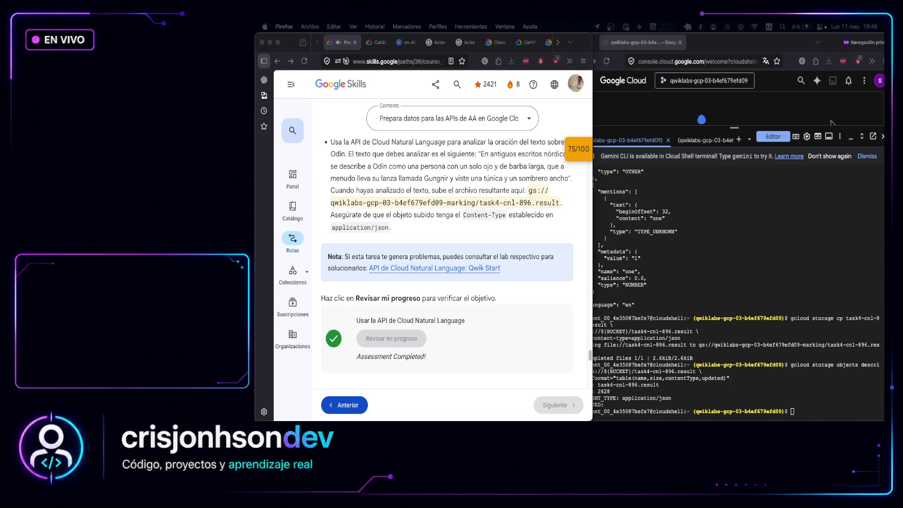
left_click(446, 356)
left_click_drag(357, 317, 442, 361)
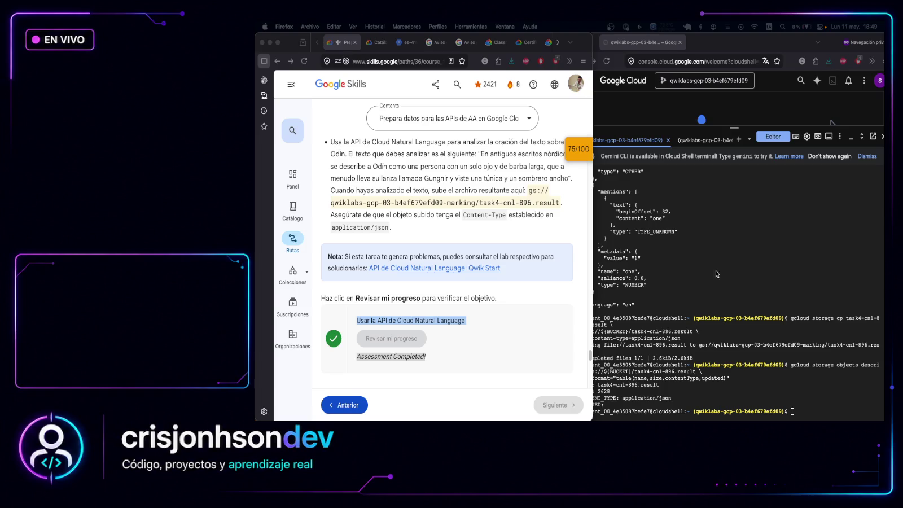
left_click(672, 406)
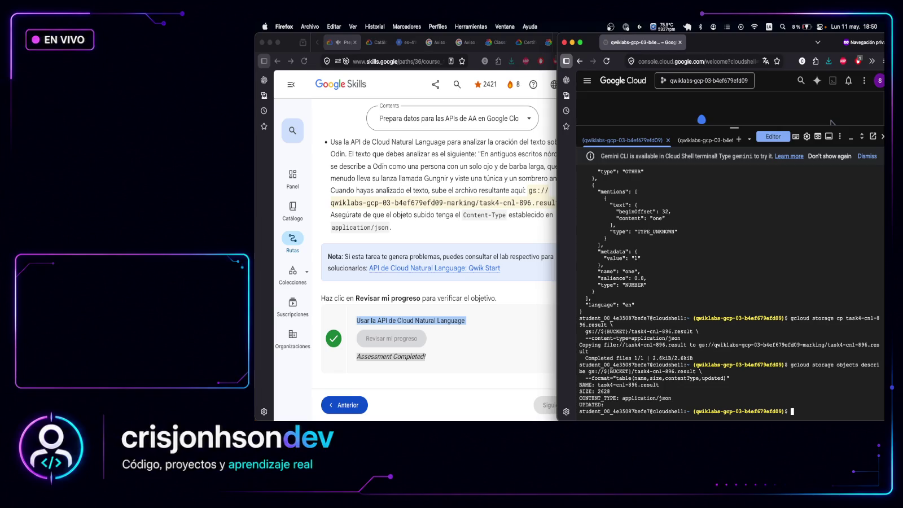
key("super+Tab")
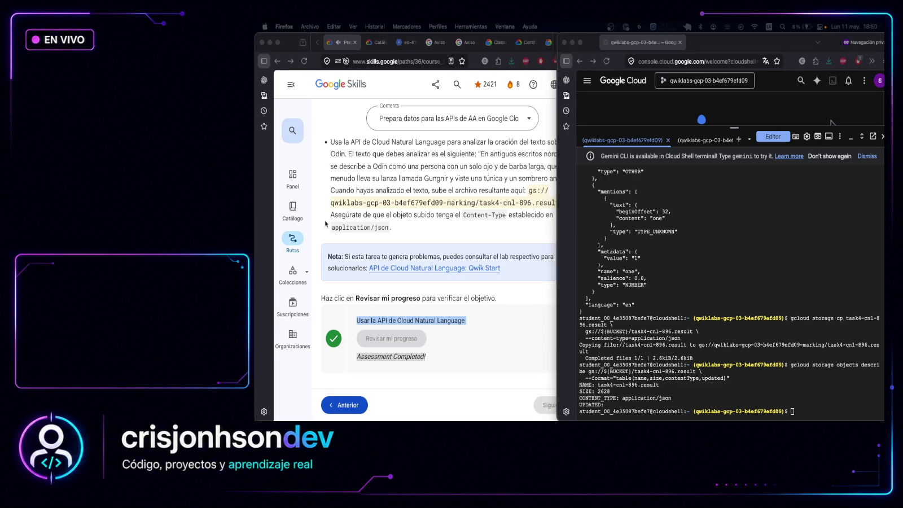
left_click(447, 218)
scroll(447, 217, "up", 20)
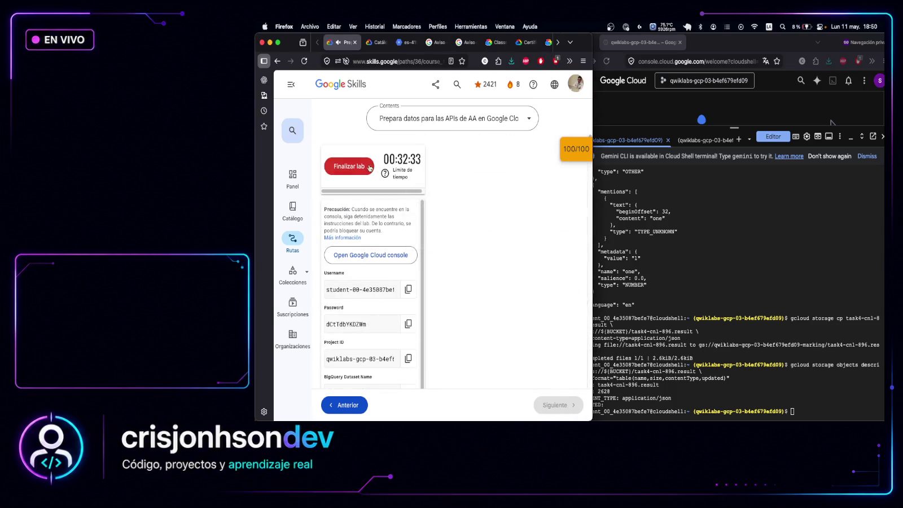
End the lab and rate it five stars with the comment 'I like the lab'
left_click(333, 167)
left_click(497, 310)
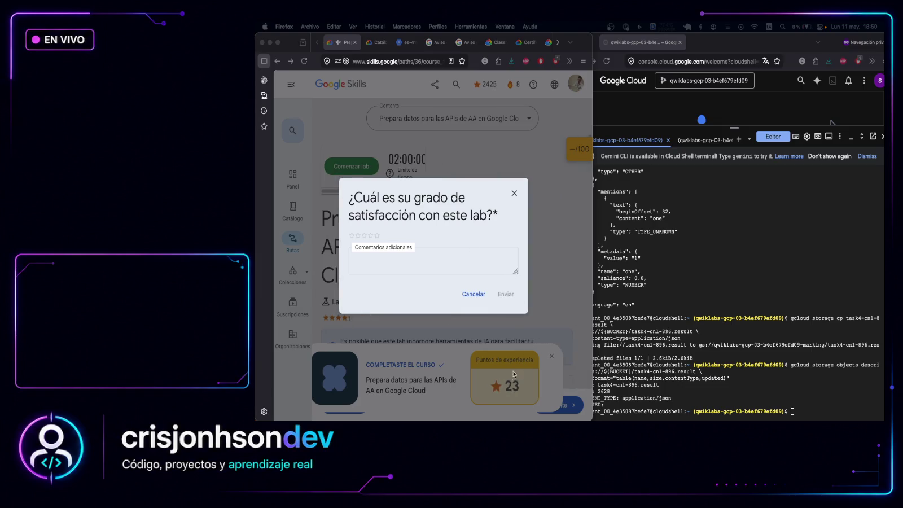
left_click(376, 237)
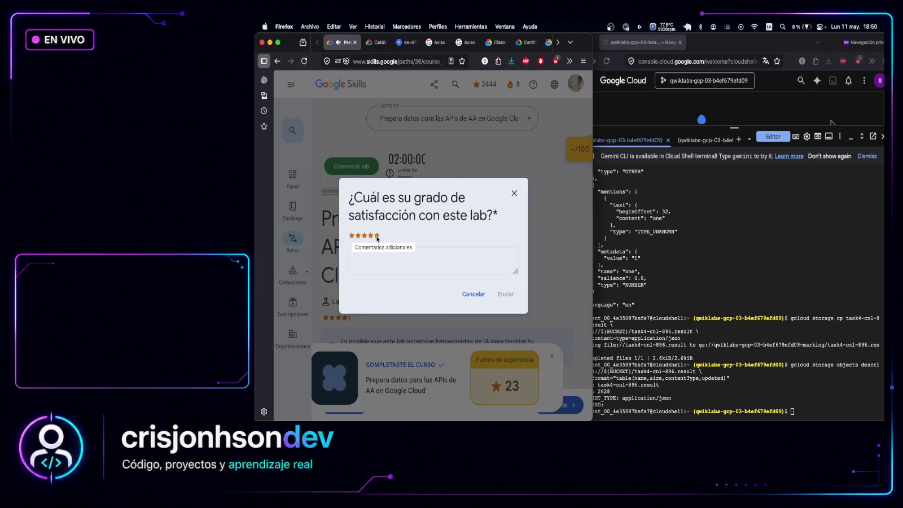
left_click(389, 253)
type("I li")
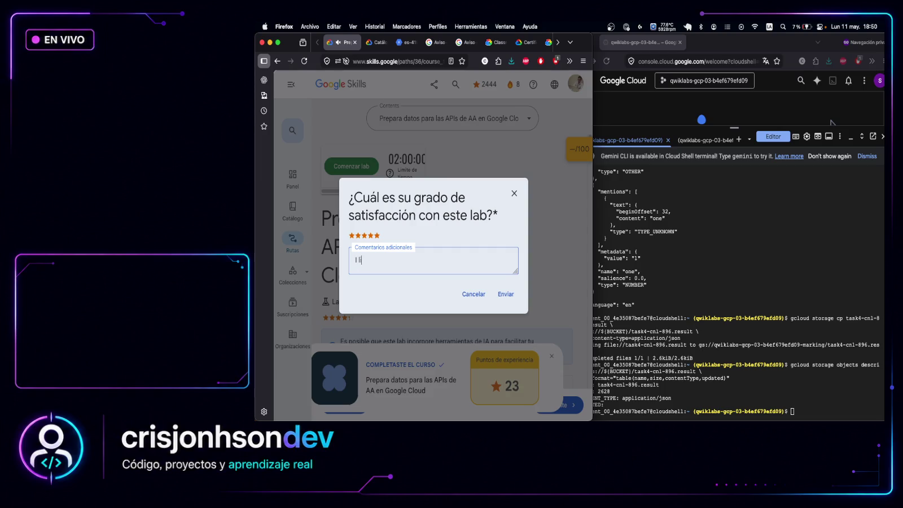
type("ke the lab")
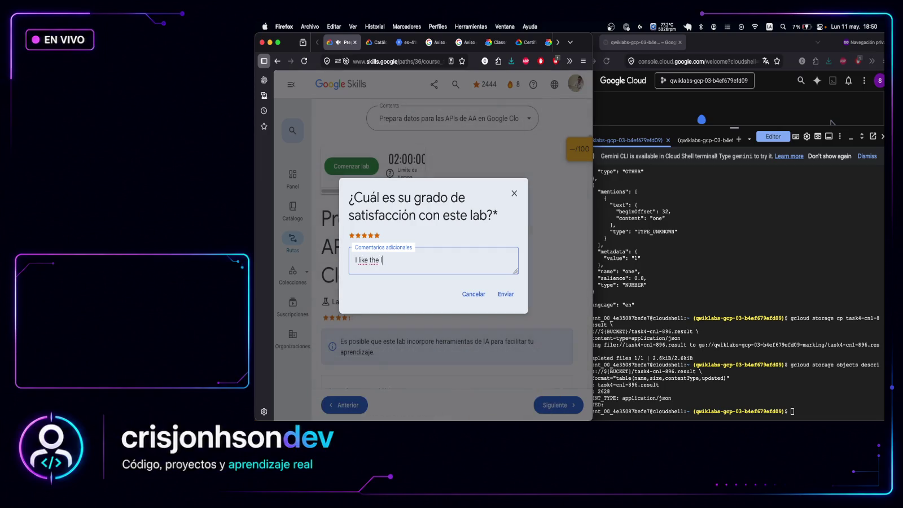
Submit the rating and continue to the skill badge congratulations page
left_click(506, 294)
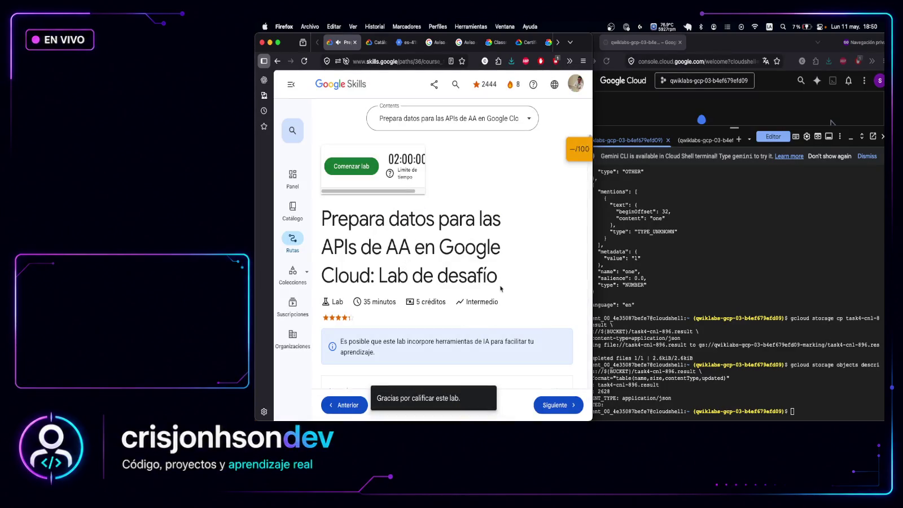
left_click(550, 405)
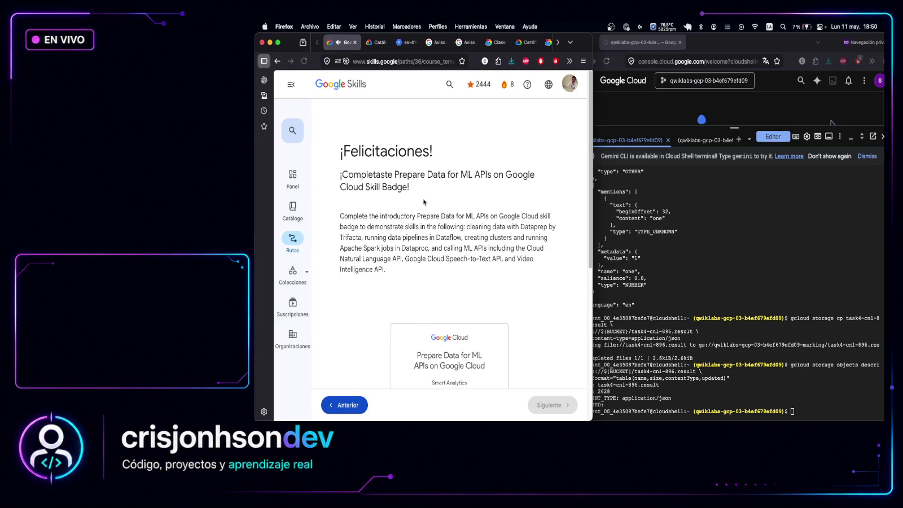
scroll(427, 181, "down", 5)
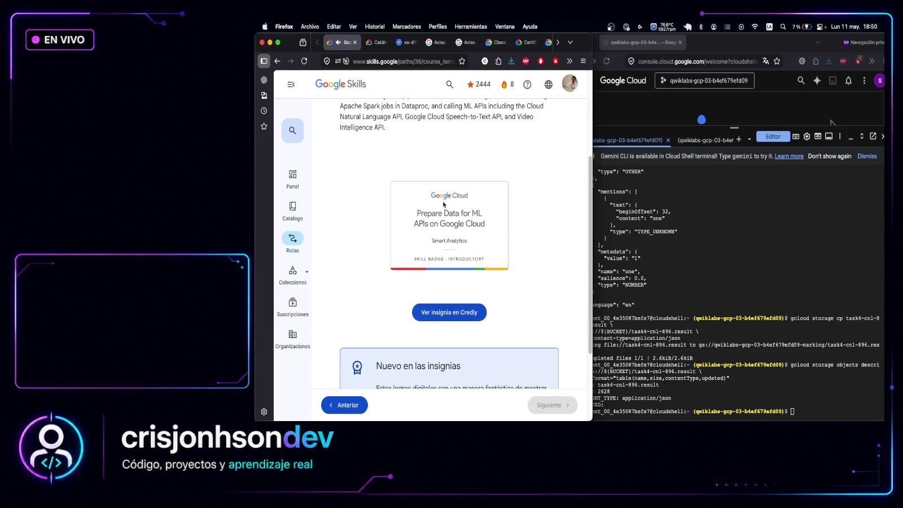
Open the earned badge on Credly with 'Ver insignia en Credly', then hide that Firefox window
left_click(460, 271)
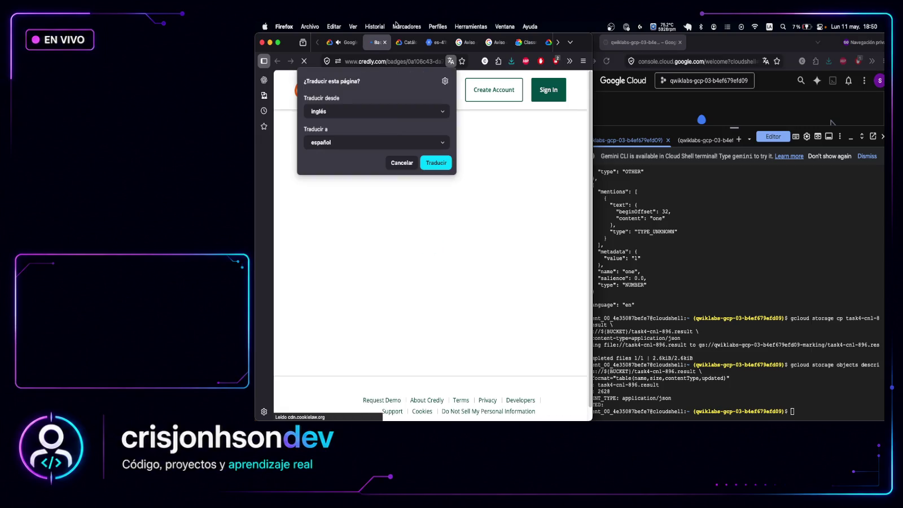
key("super+m")
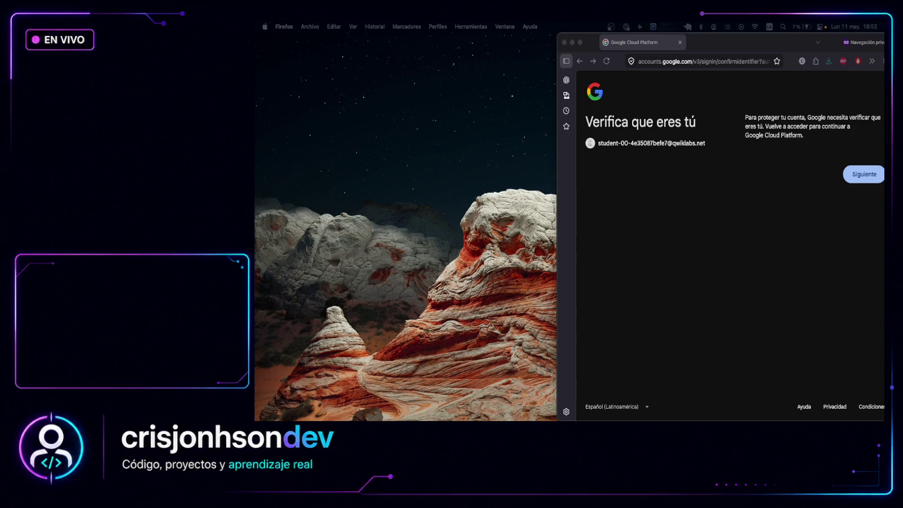
Bring back the Credly dashboard window and resize it alongside the Google verification window
key("super+grave")
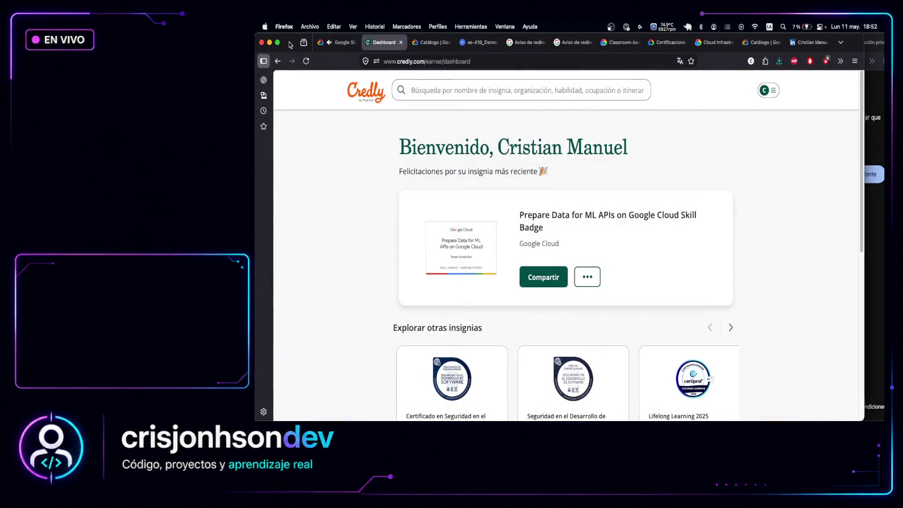
double_click(287, 44)
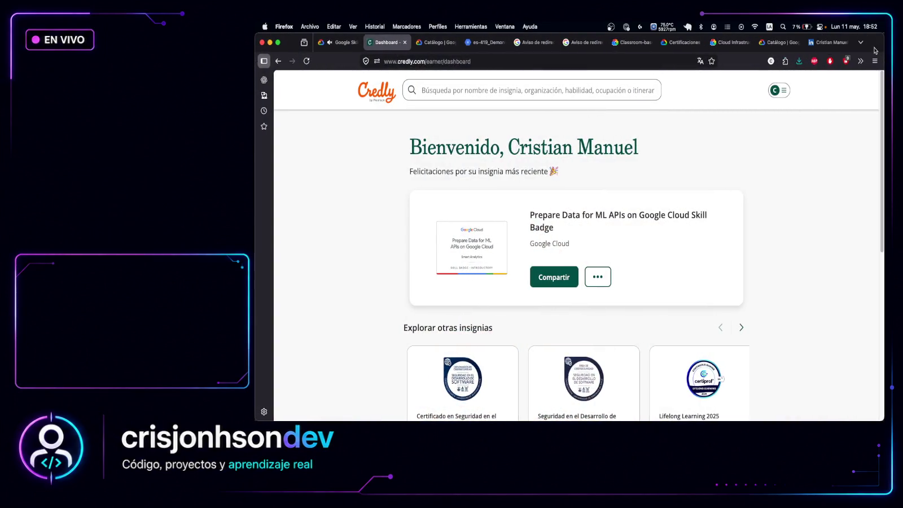
mouse_move(884, 51)
left_mouse_down()
mouse_move(859, 144)
mouse_move(556, 186)
left_mouse_up()
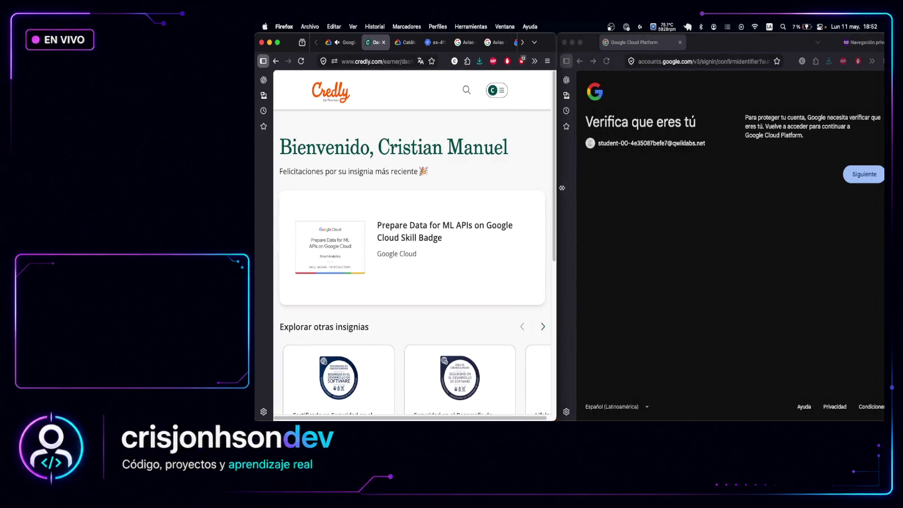
left_click(591, 194)
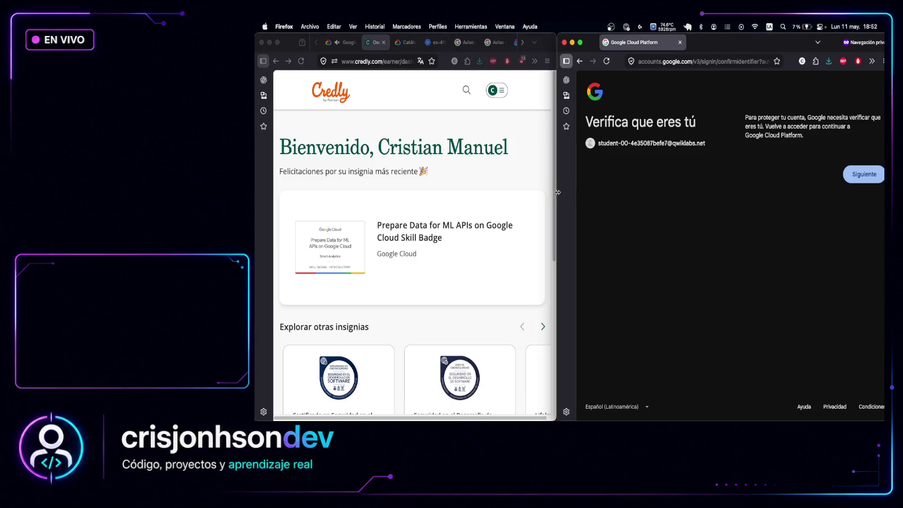
mouse_move(558, 192)
left_mouse_down()
mouse_move(666, 186)
mouse_move(616, 183)
left_mouse_up()
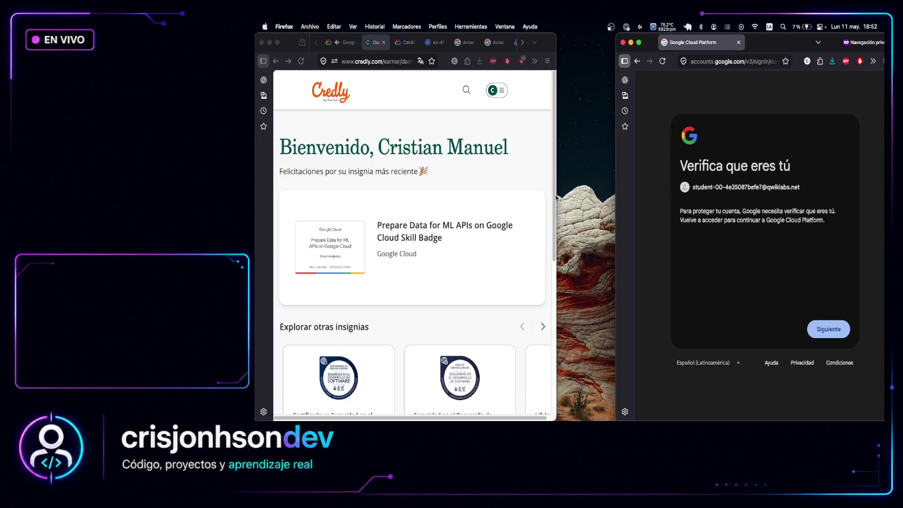
left_click(558, 193)
left_click_drag(558, 194, 598, 193)
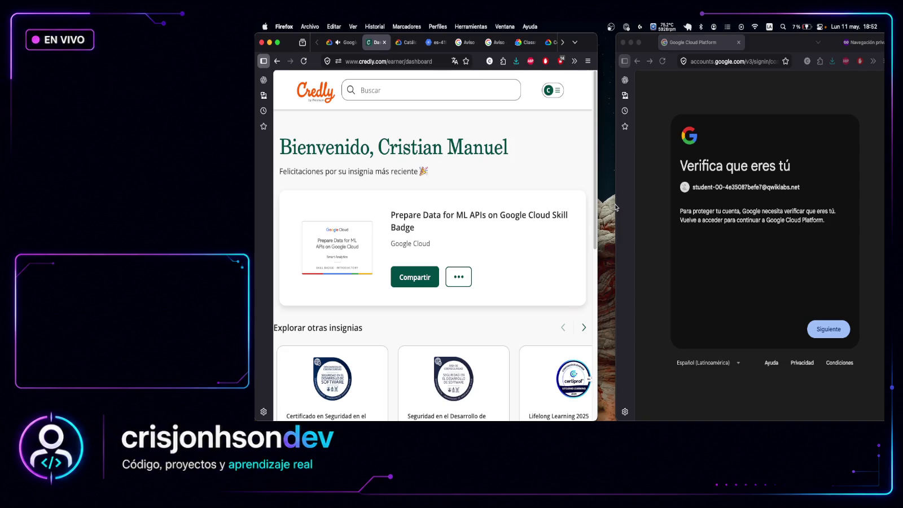
left_click(617, 203)
left_click_drag(599, 203, 599, 204)
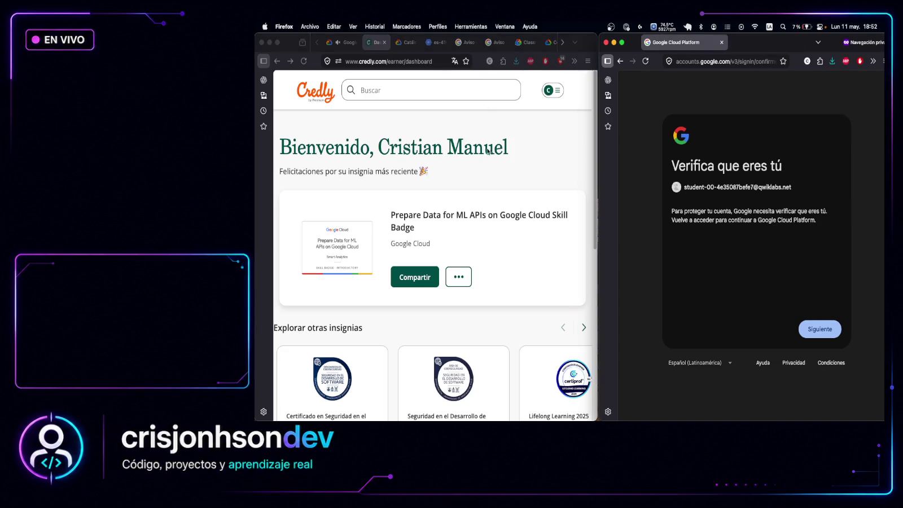
scroll(511, 182, "down", 3)
scroll(511, 182, "up", 3)
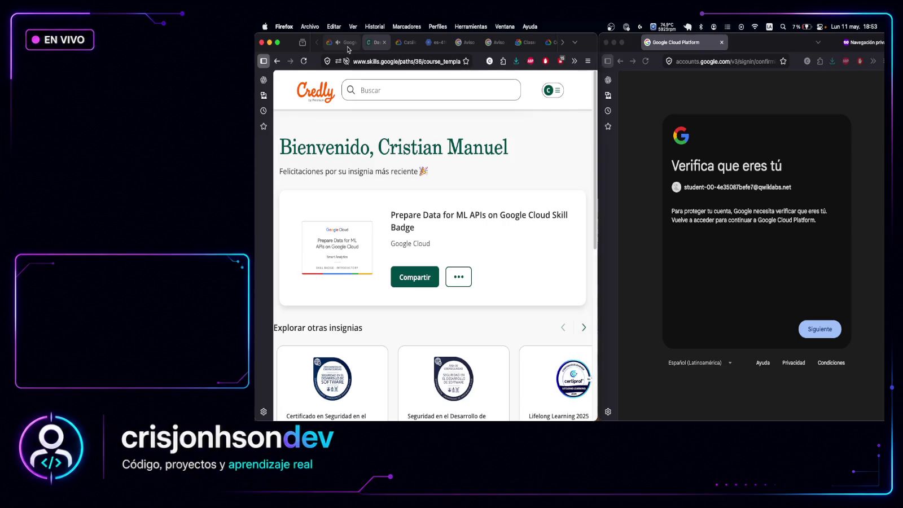
Check the badge's sharing options on Credly and open the badges information link in a background tab
left_click(348, 44)
scroll(454, 246, "down", 2)
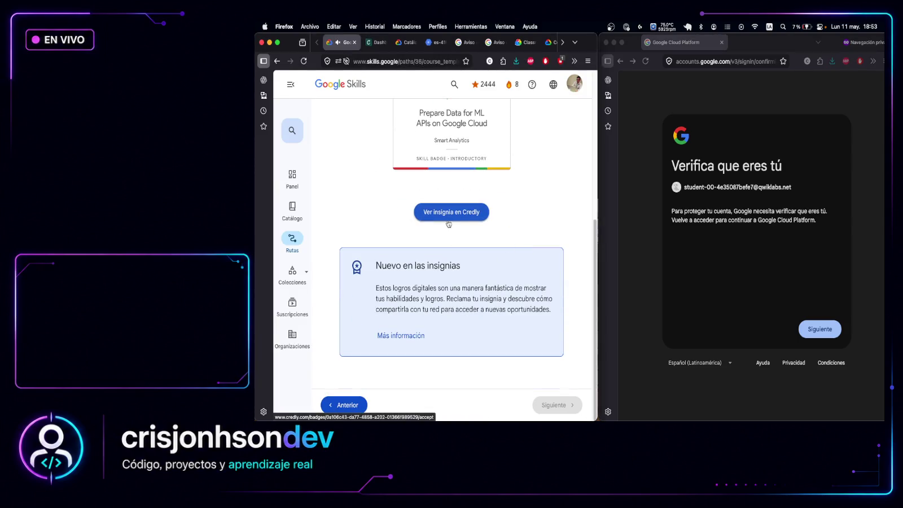
scroll(502, 251, "up", 8)
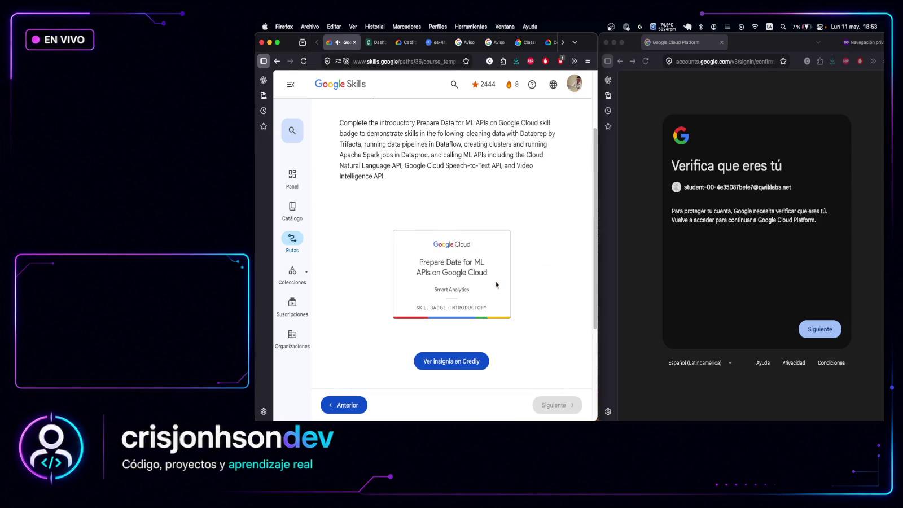
left_click(378, 44)
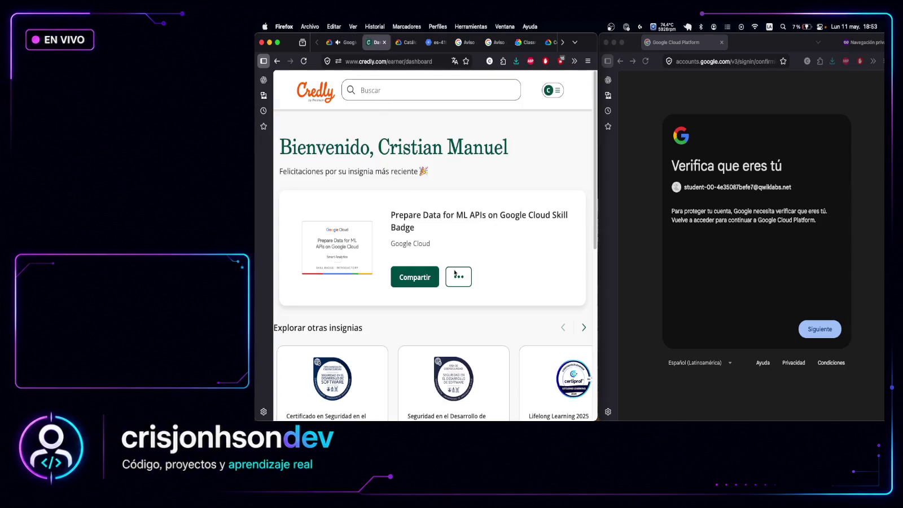
left_click(360, 276)
left_click(349, 45)
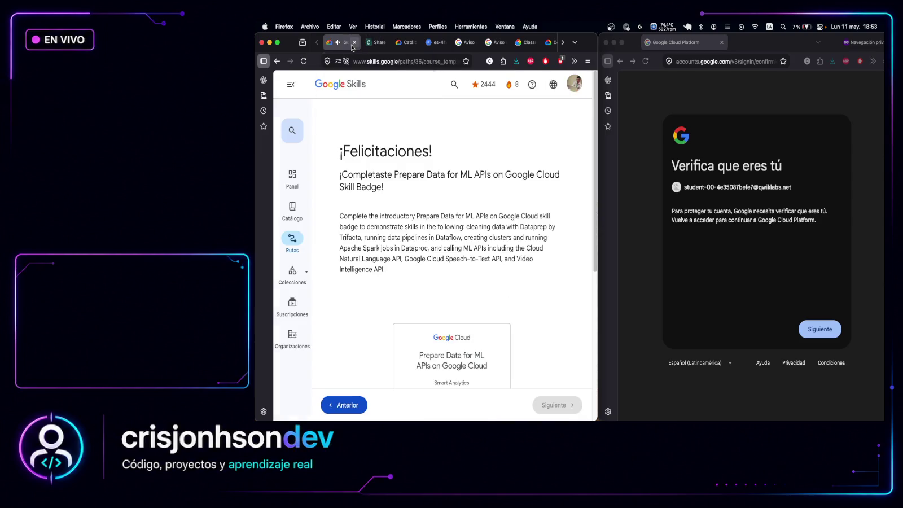
scroll(470, 238, "down", 7)
scroll(470, 239, "down", 1)
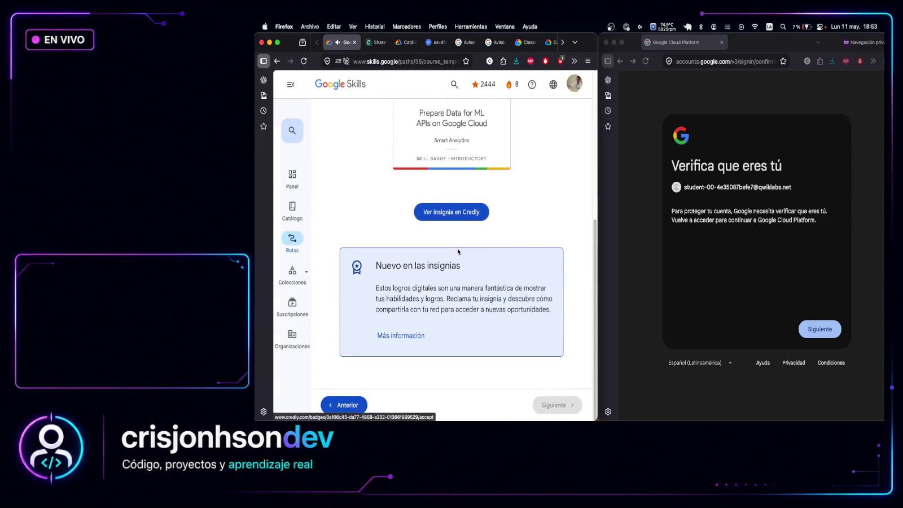
middle_click(417, 334)
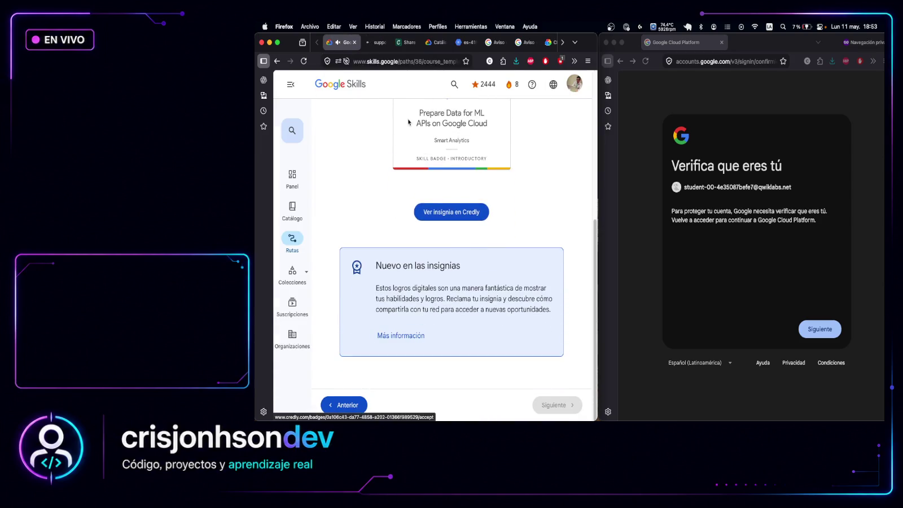
scroll(404, 237, "up", 8)
Reload the Skills badge page, reopen the already-accepted badge on Credly, then close the lab sign-in window
left_click(304, 62)
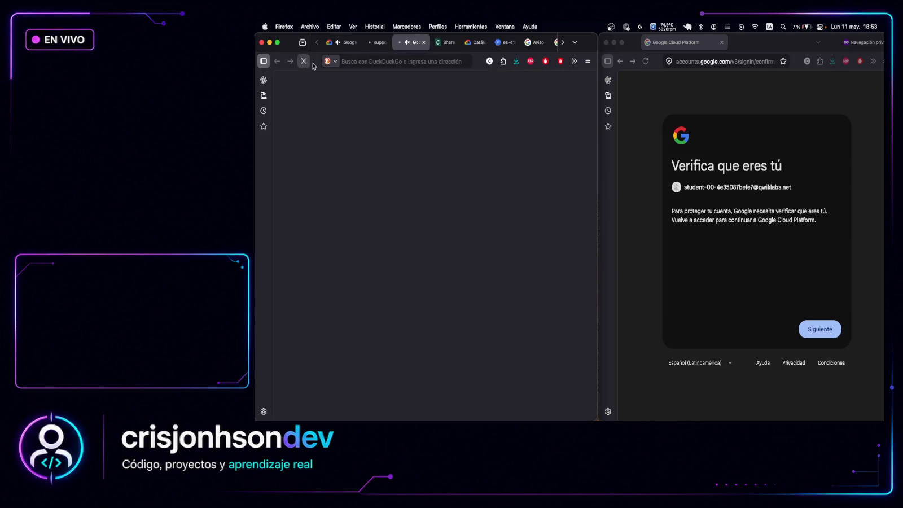
left_click_drag(418, 45, 354, 44)
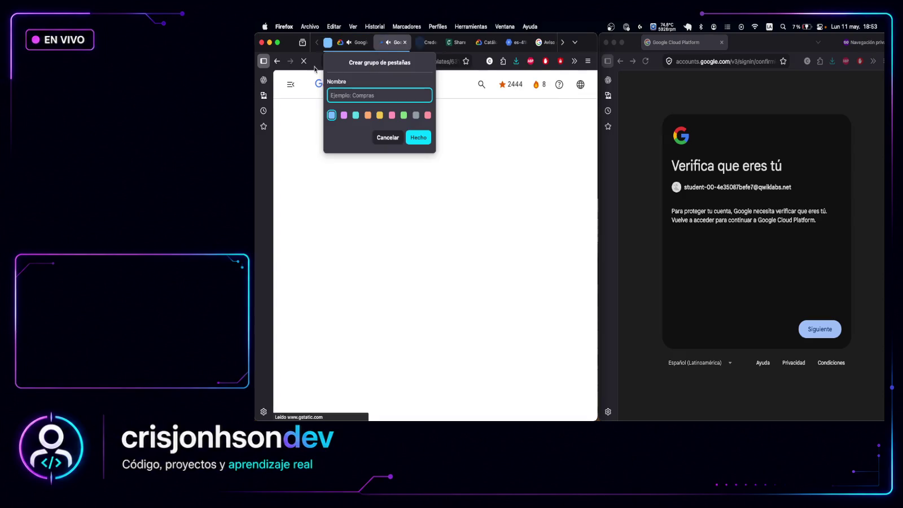
left_click(412, 163)
scroll(411, 163, "down", 5)
scroll(411, 163, "down", 3)
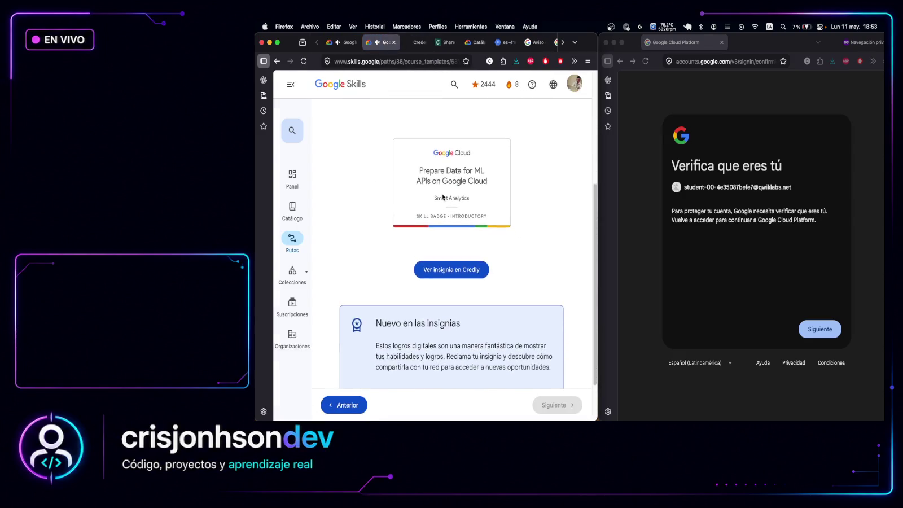
left_click(464, 217)
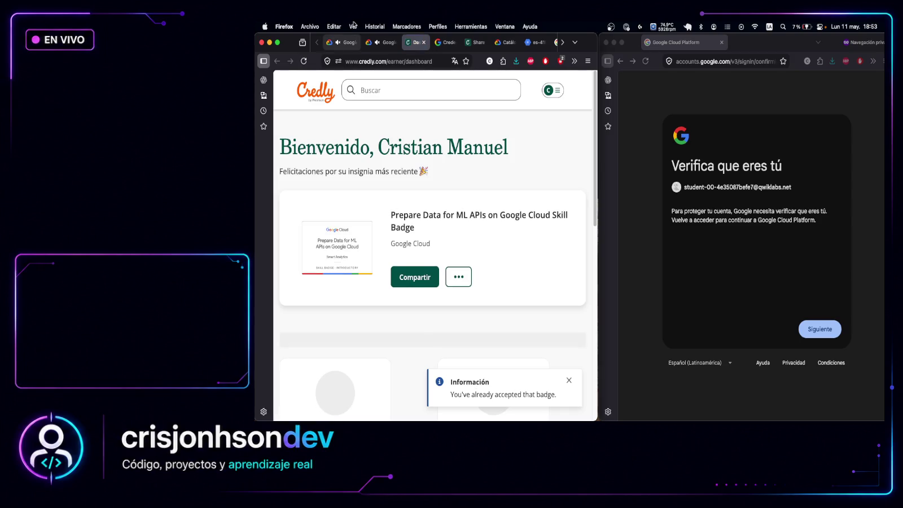
left_click(386, 46)
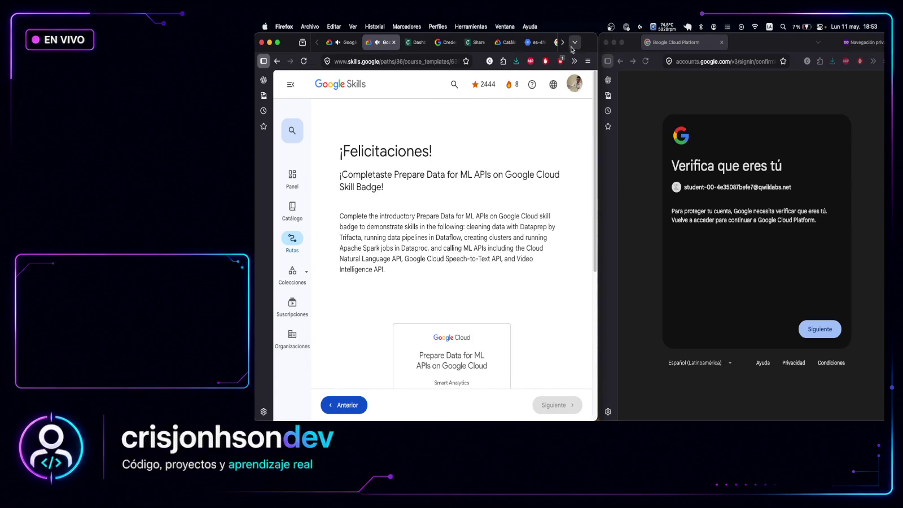
key("super+shift+w")
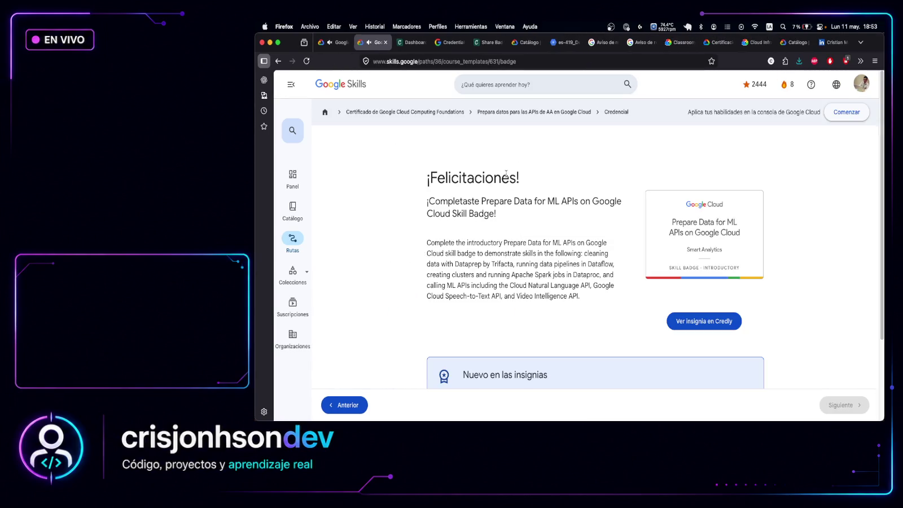
Open the Prepare Data course page and glance at the badge on the Credly dashboard
scroll(575, 169, "down", 3)
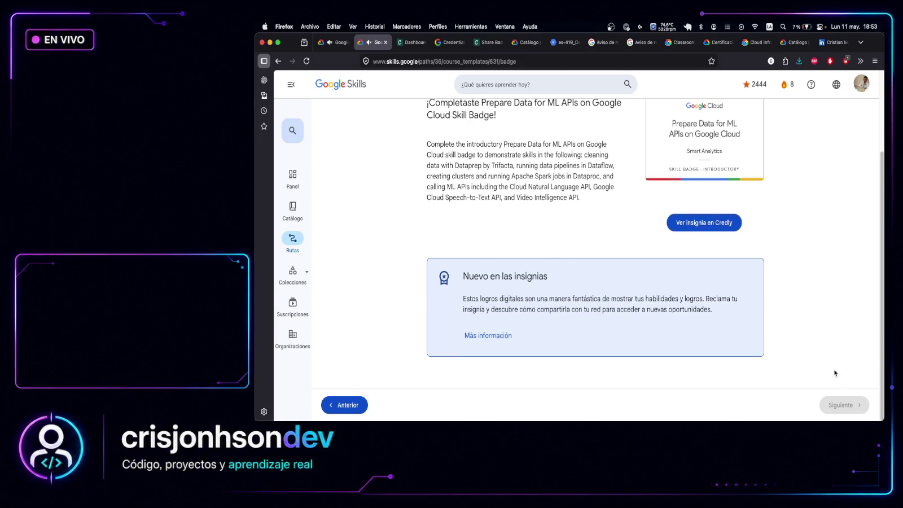
scroll(709, 251, "up", 3)
left_click(558, 113)
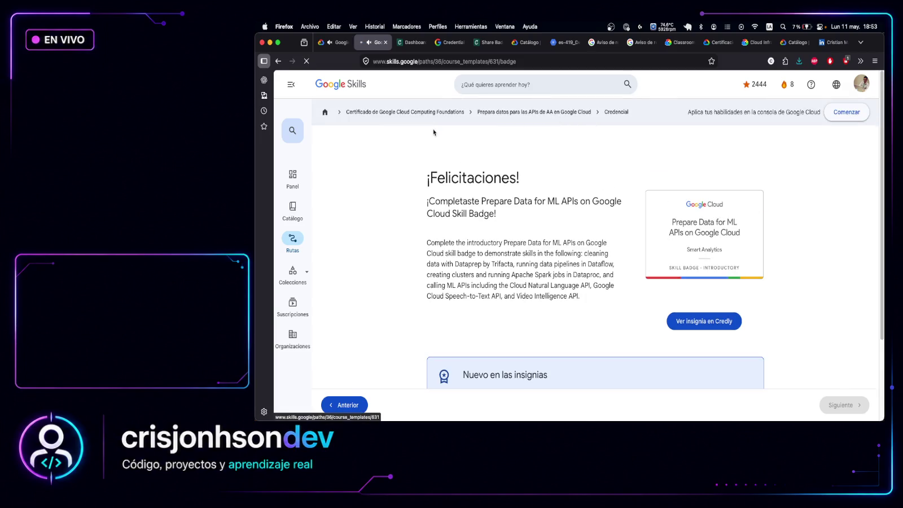
left_click(413, 42)
scroll(561, 226, "down", 3)
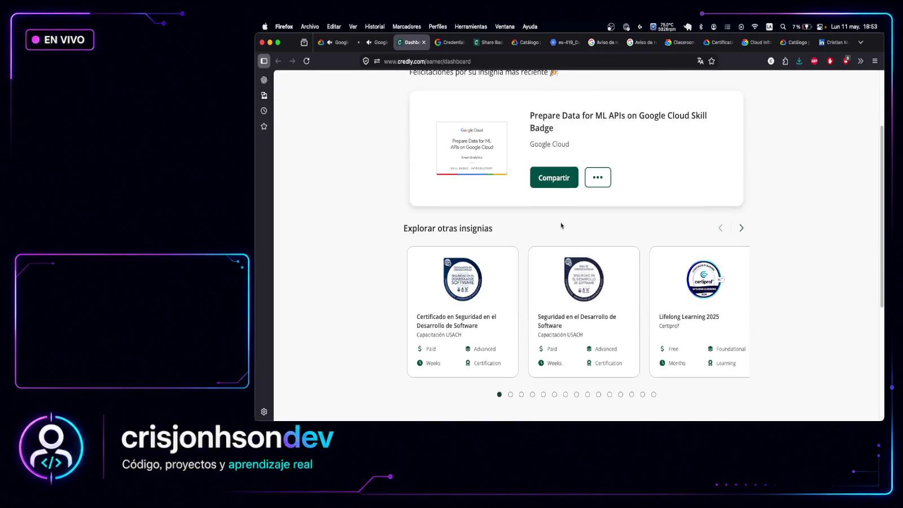
scroll(561, 226, "down", 3)
left_click(380, 45)
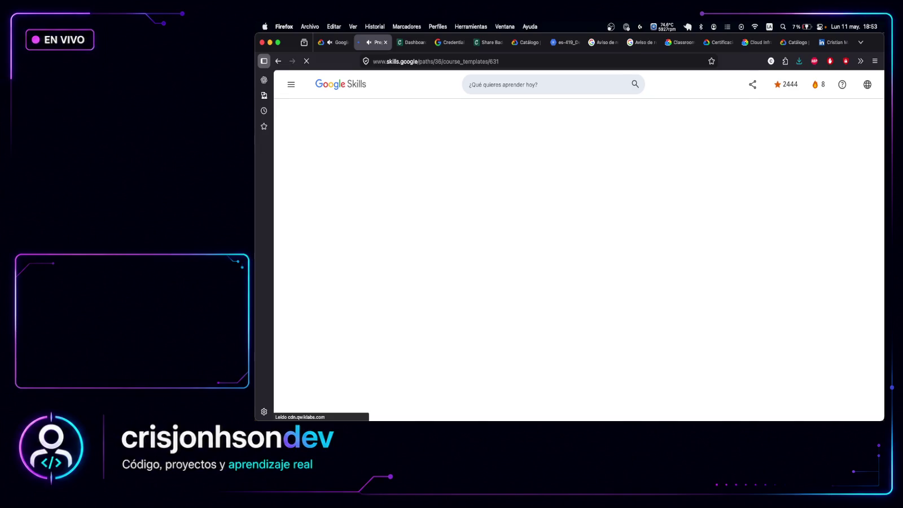
Scroll through the completed lab cards, open Reclamar credencial, and return to the Credly dashboard
scroll(572, 258, "down", 5)
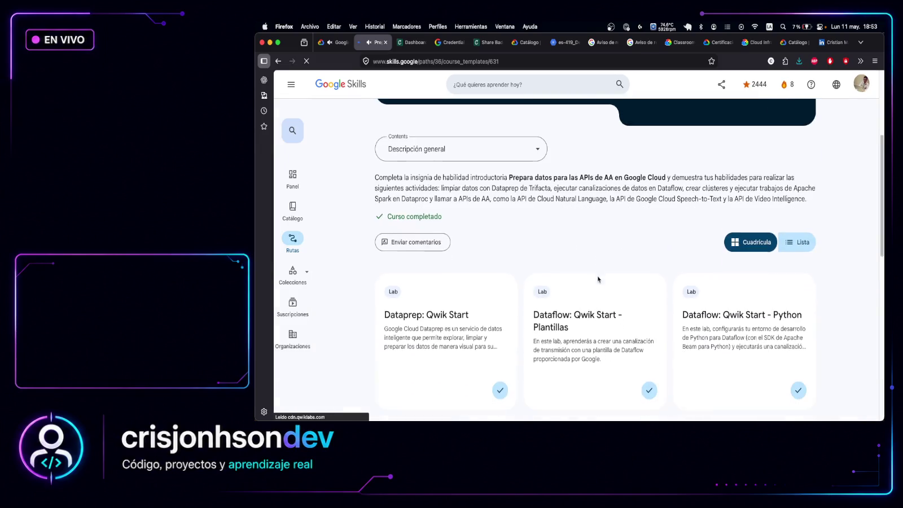
scroll(598, 279, "down", 5)
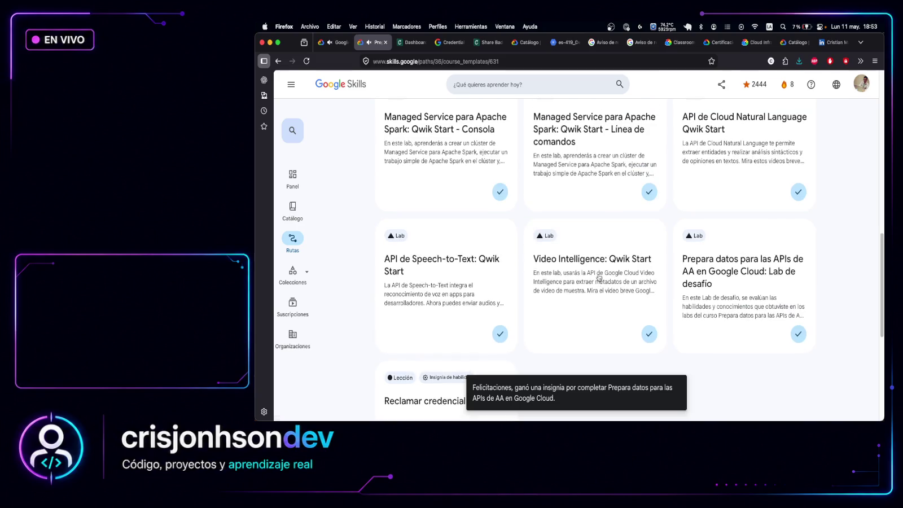
scroll(598, 273, "down", 5)
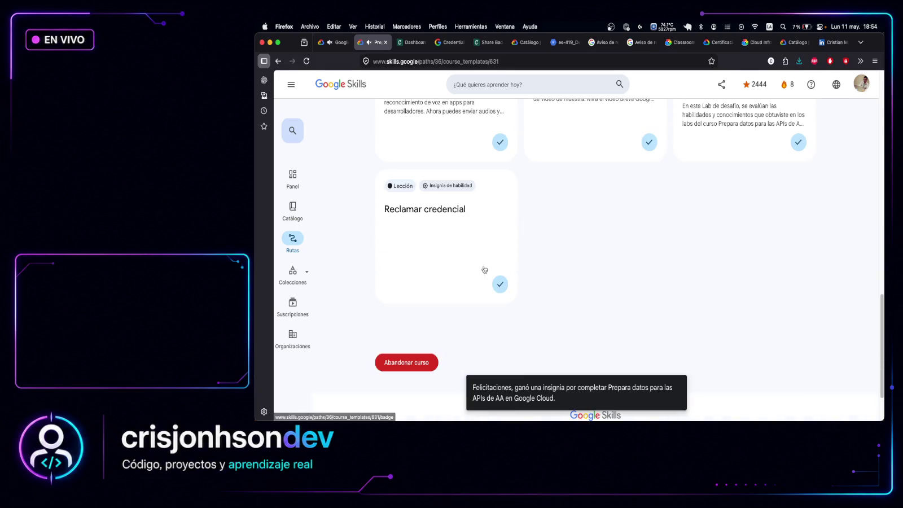
scroll(484, 270, "up", 2)
left_click(456, 296)
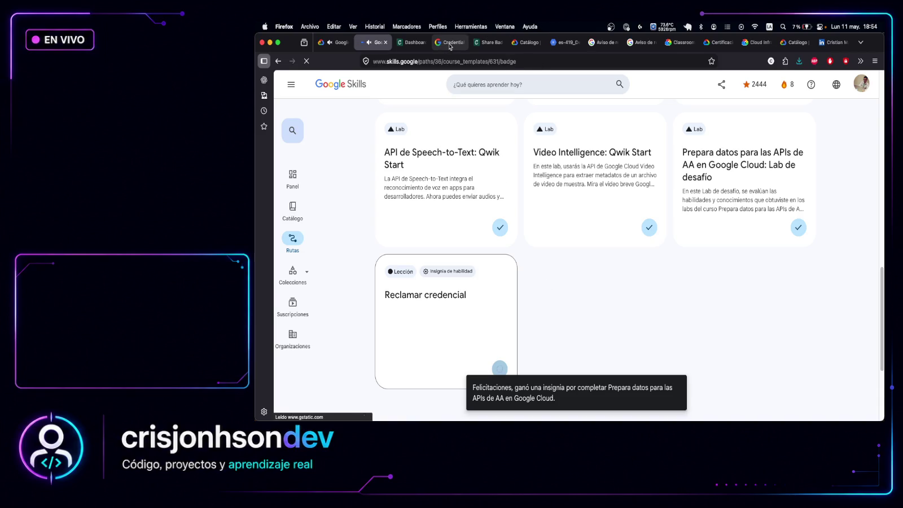
left_click(409, 43)
scroll(504, 167, "up", 5)
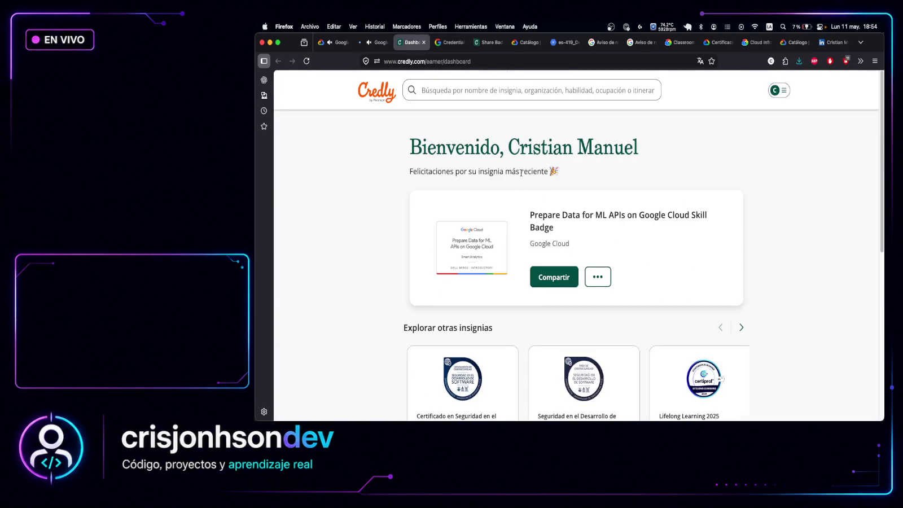
Open the public view of the Prepare Data for ML APIs badge on Credly and celebrate it
left_click(598, 276)
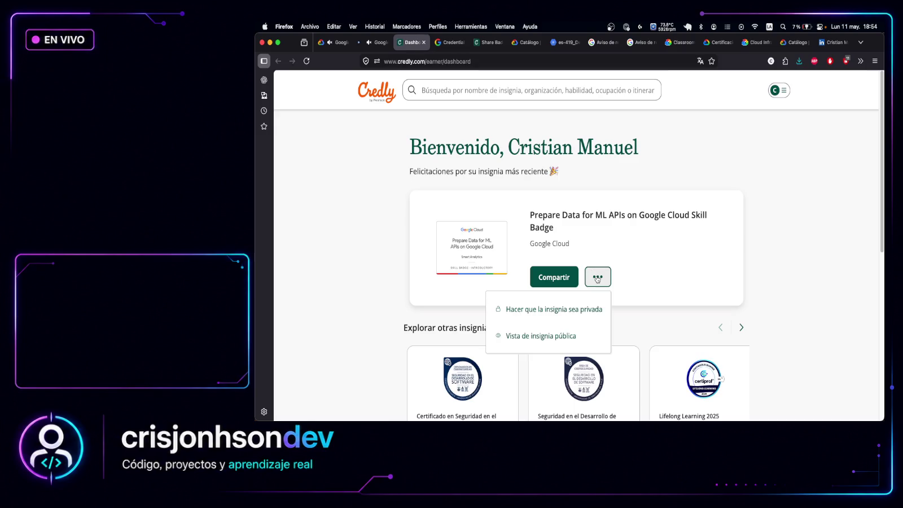
left_click(582, 334)
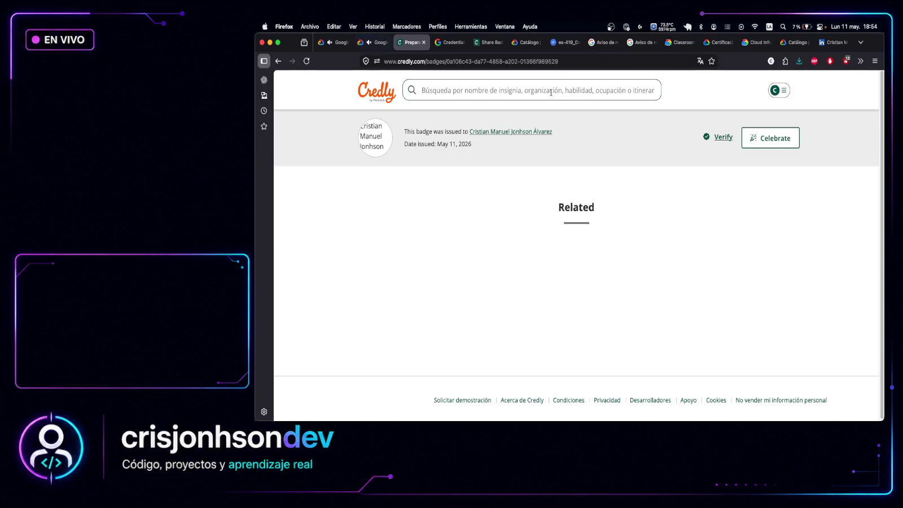
left_click(789, 138)
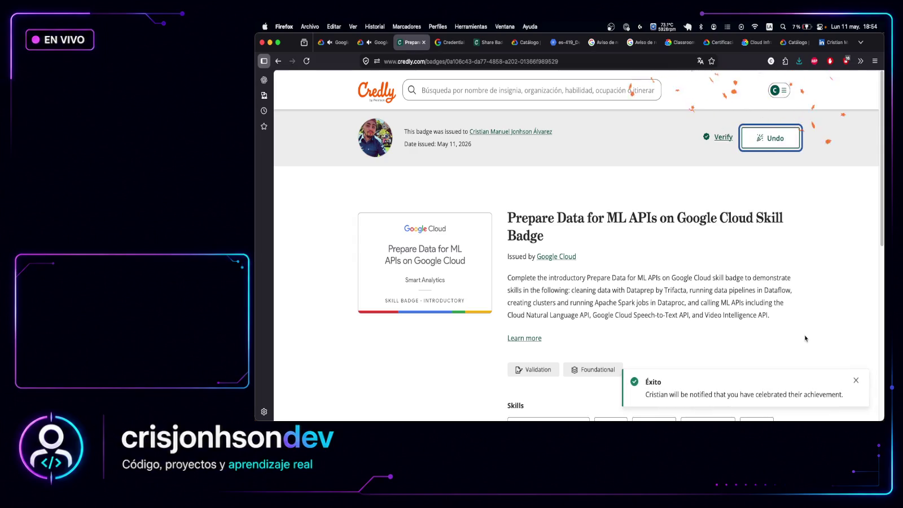
Verify the badge on Credly, then go back to the Google Skills congratulations page
left_click(718, 136)
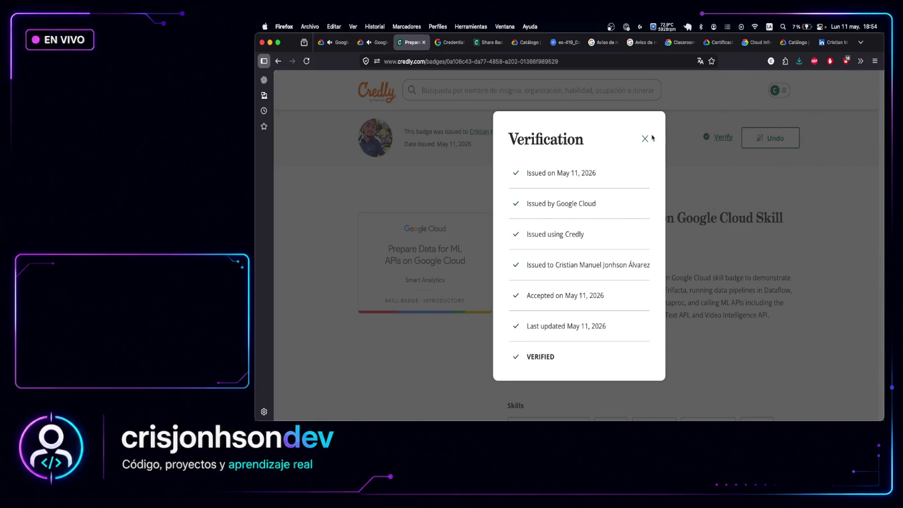
left_click(645, 139)
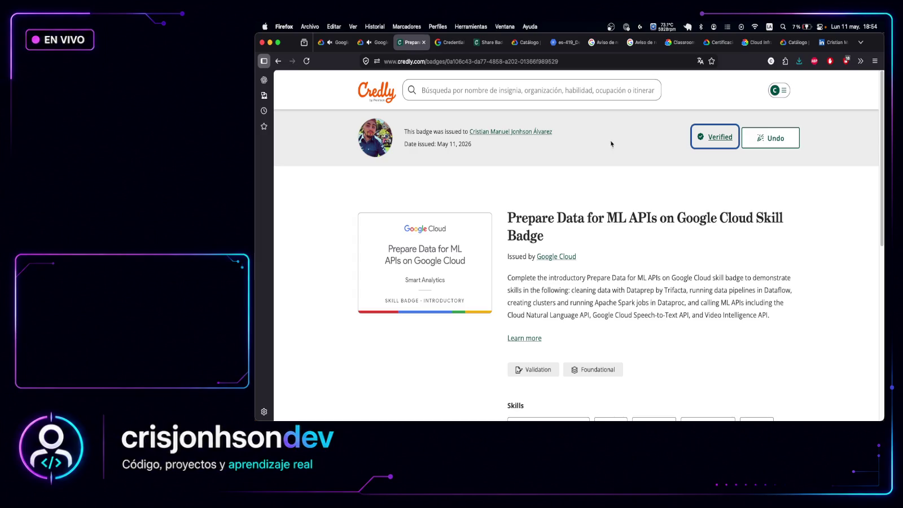
left_click(373, 42)
scroll(566, 266, "down", 2)
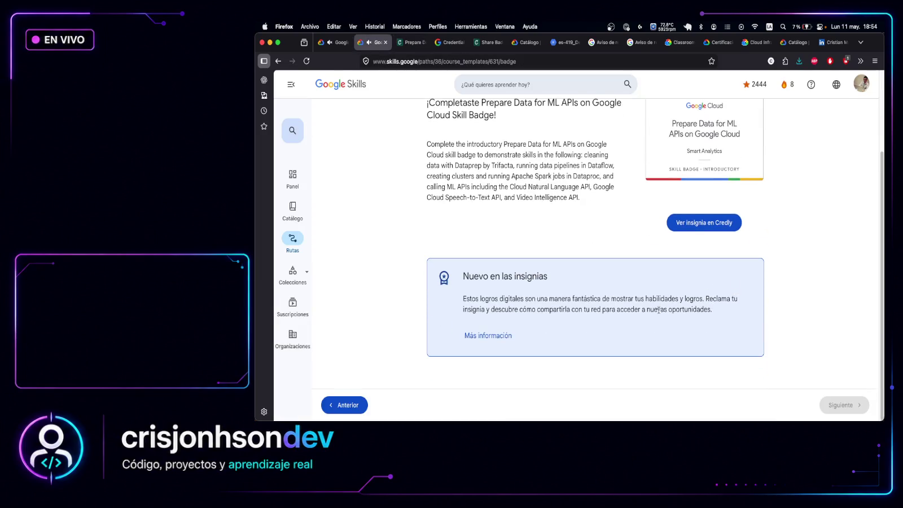
scroll(641, 317, "up", 3)
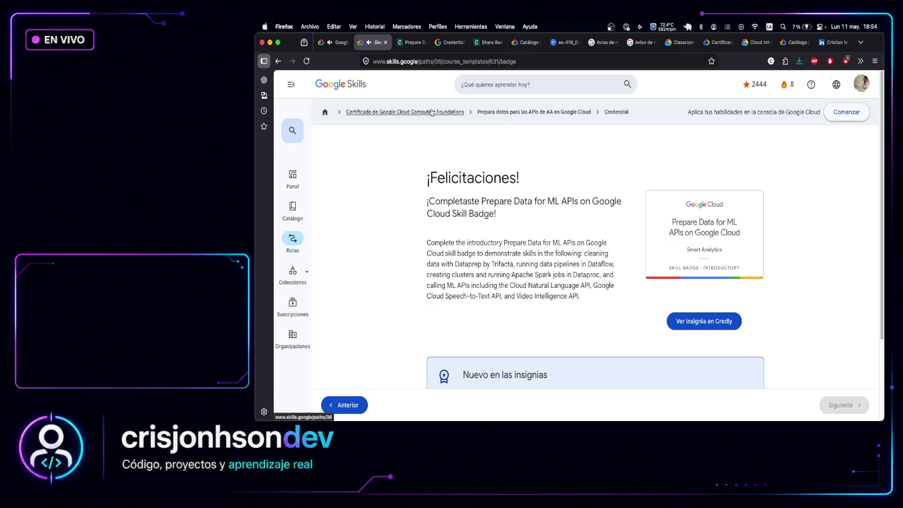
Open the Certificado de Google Cloud Computing Foundations path and review its course progress
left_click_drag(372, 43, 346, 45)
left_click(346, 43)
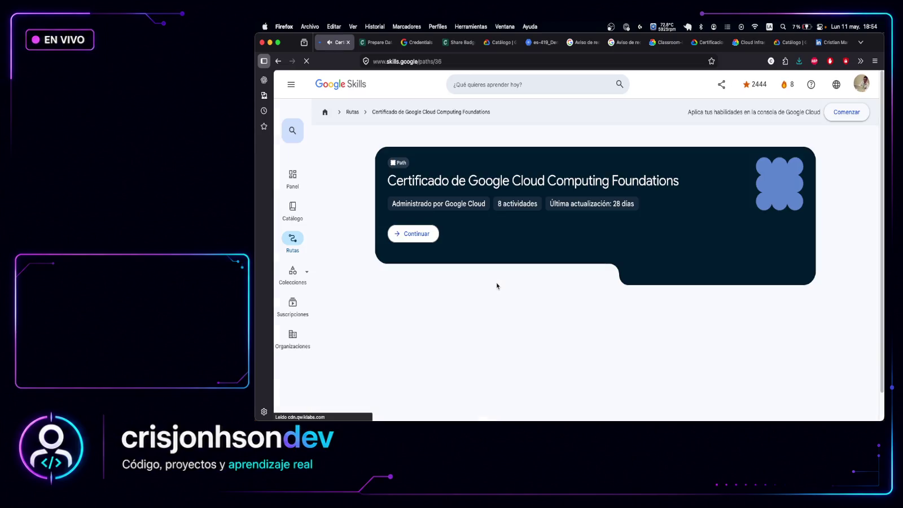
scroll(497, 285, "down", 6)
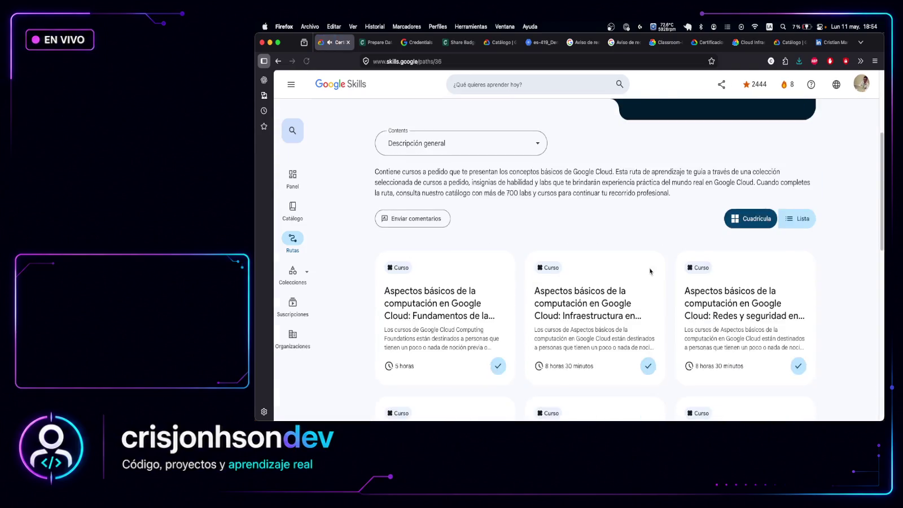
scroll(616, 274, "down", 5)
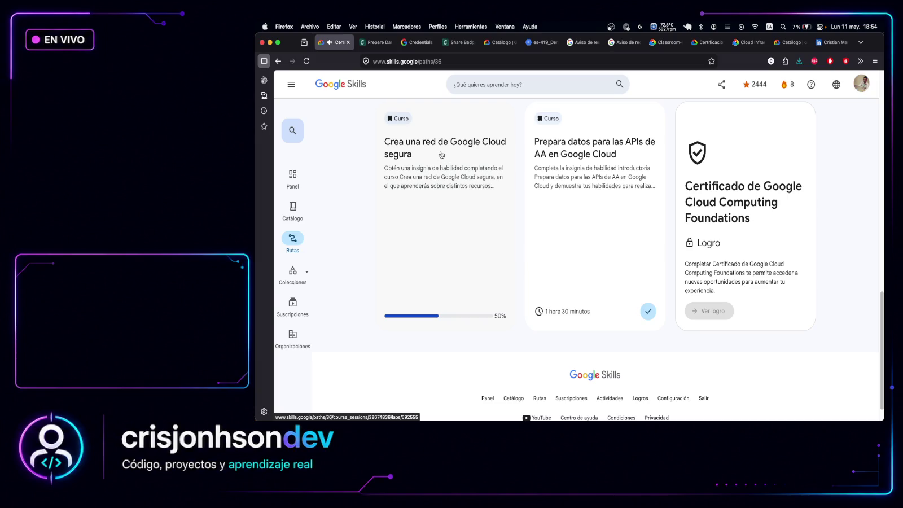
scroll(442, 182, "up", 1)
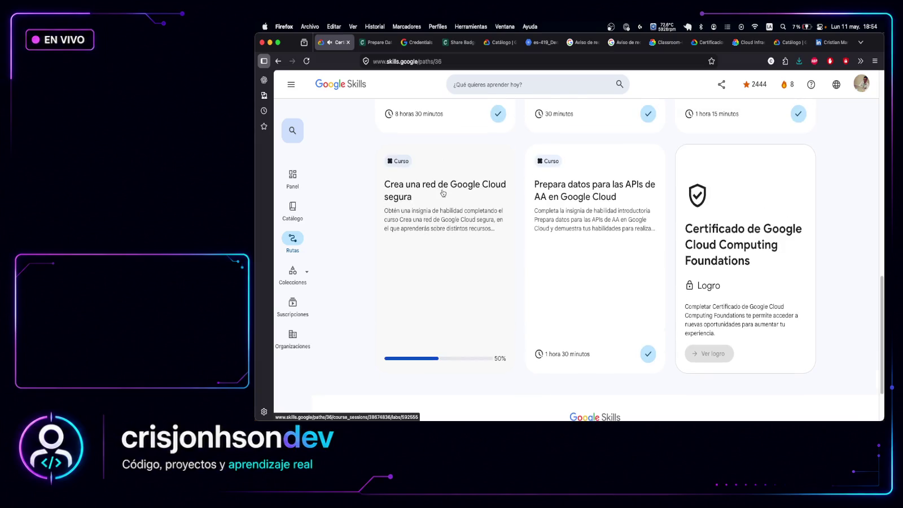
scroll(587, 213, "up", 10)
Open the 'Crea una red de Google Cloud segura' course from the path's course cards
scroll(587, 213, "down", 10)
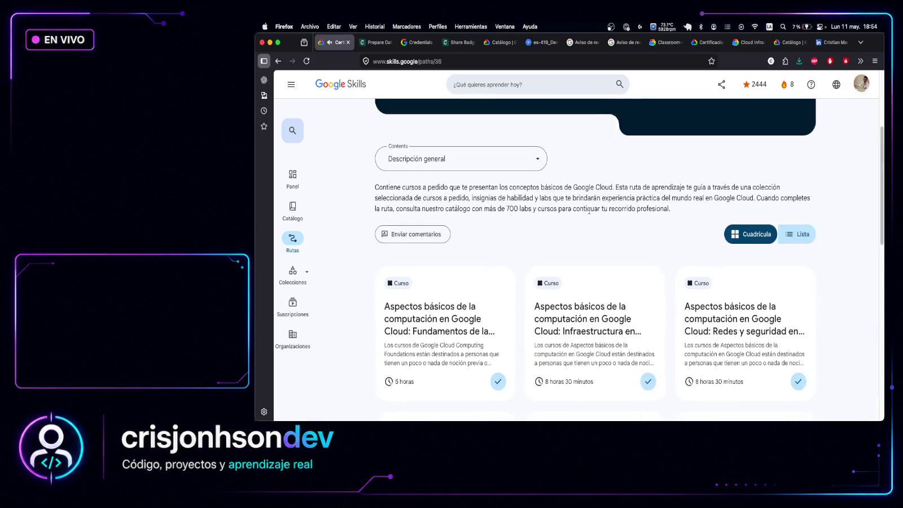
scroll(512, 274, "down", 3)
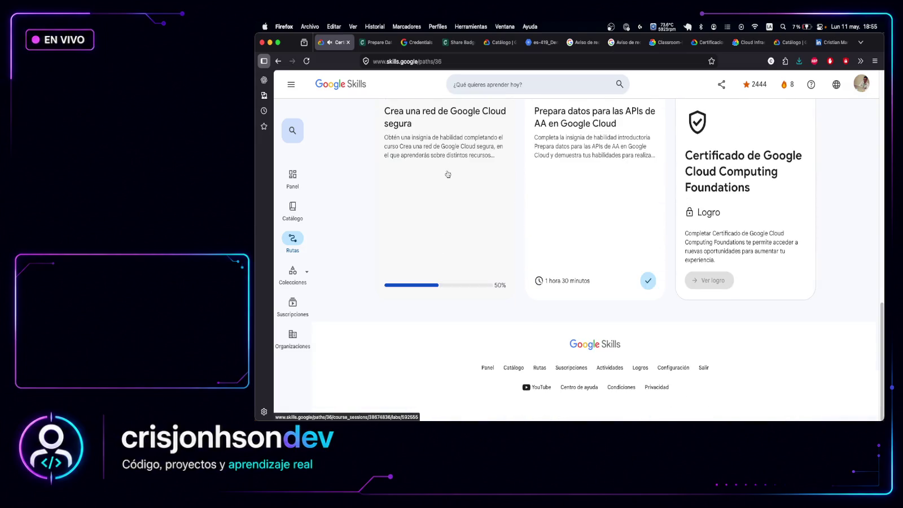
left_click(442, 118)
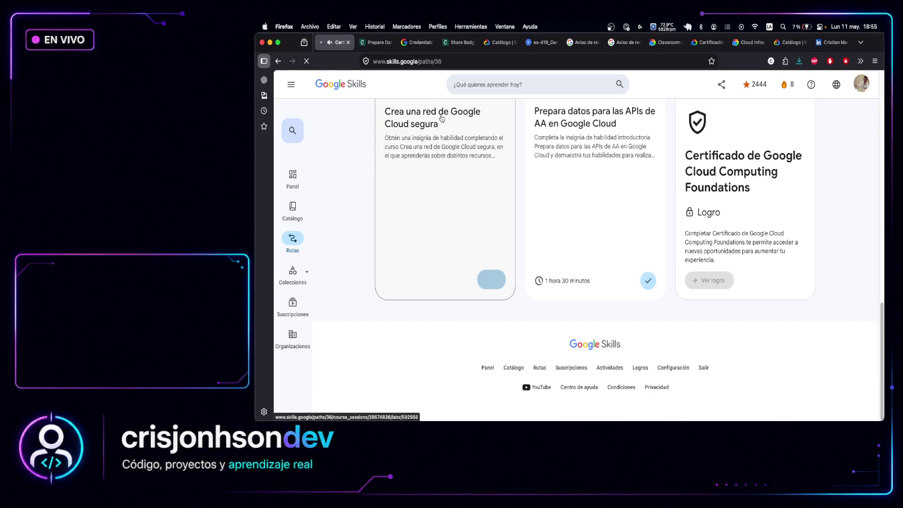
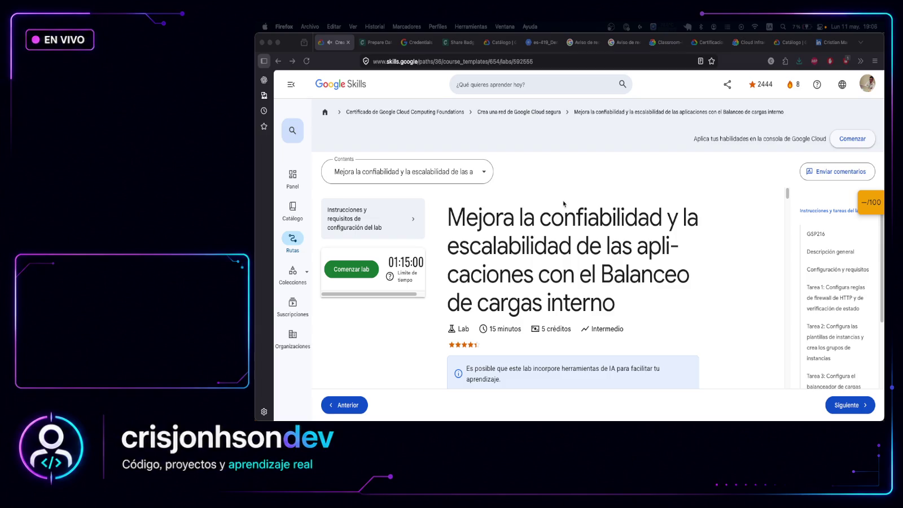
Copy the lab title 'Mejora la confiabilidad y la escalabilidad…' from the lab page
left_click(539, 99)
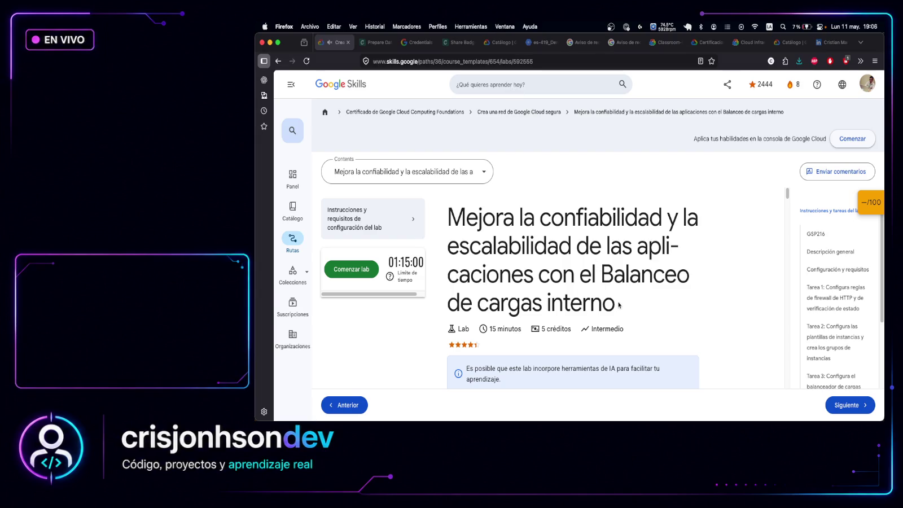
mouse_move(615, 305)
left_mouse_down()
mouse_move(487, 246)
mouse_move(450, 213)
left_mouse_up()
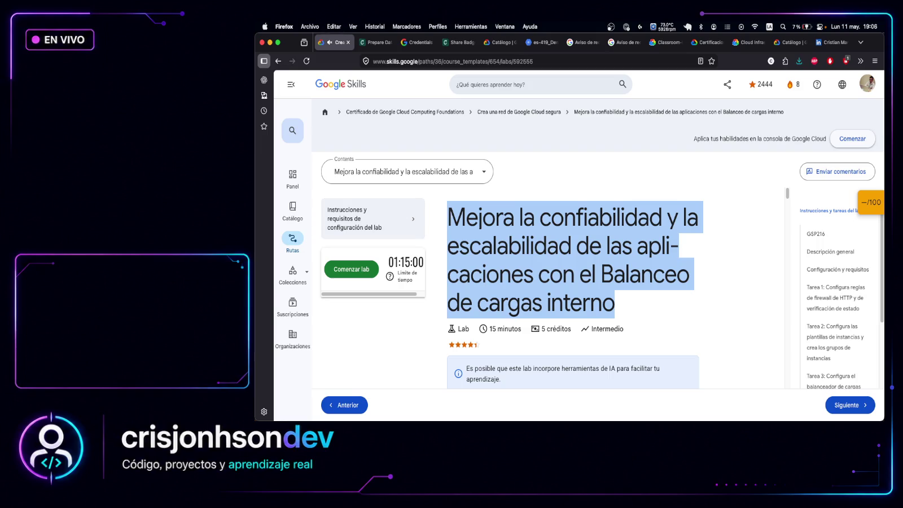
key("super+Tab")
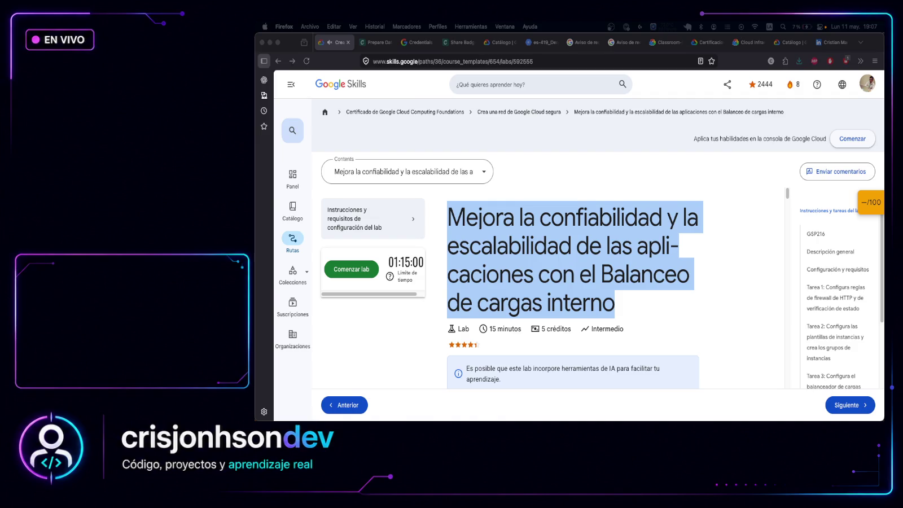
Start the internal load balancing lab using 5 credits
left_click(548, 126)
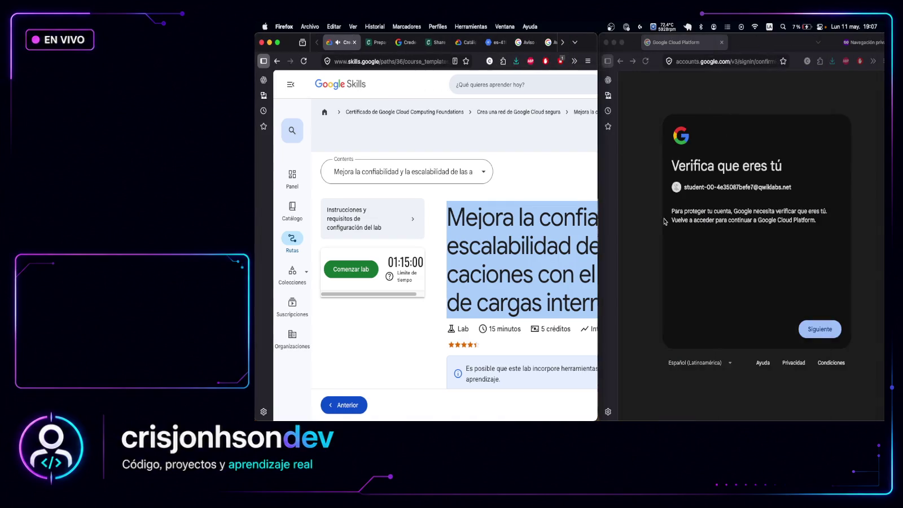
scroll(493, 229, "down", 5)
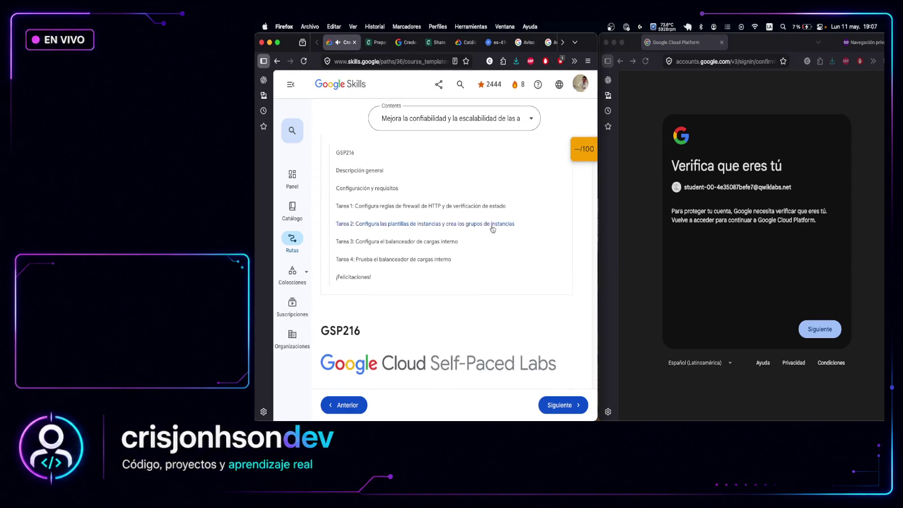
scroll(492, 229, "down", 10)
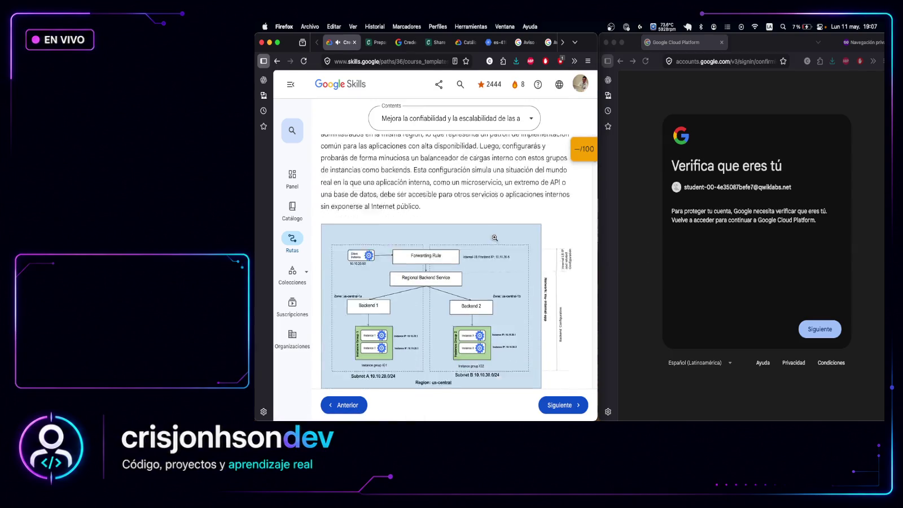
scroll(495, 237, "down", 10)
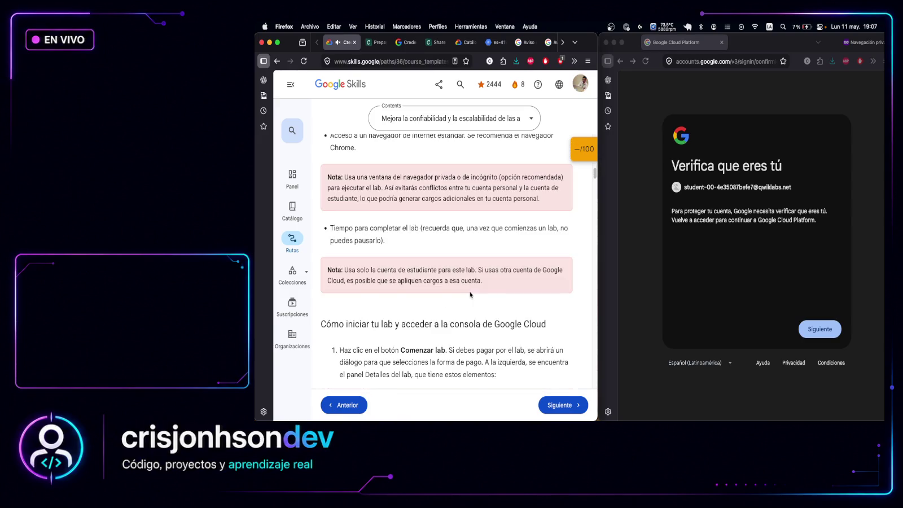
scroll(470, 294, "up", 15)
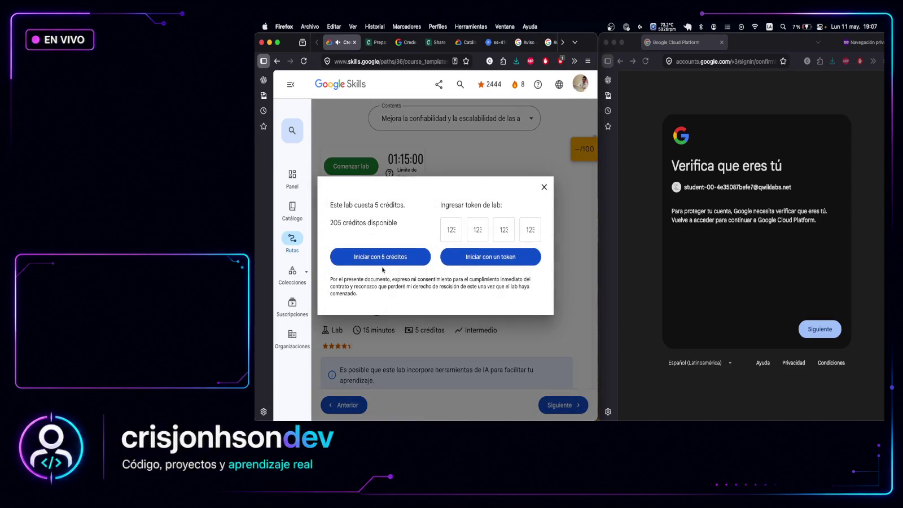
left_click(383, 259)
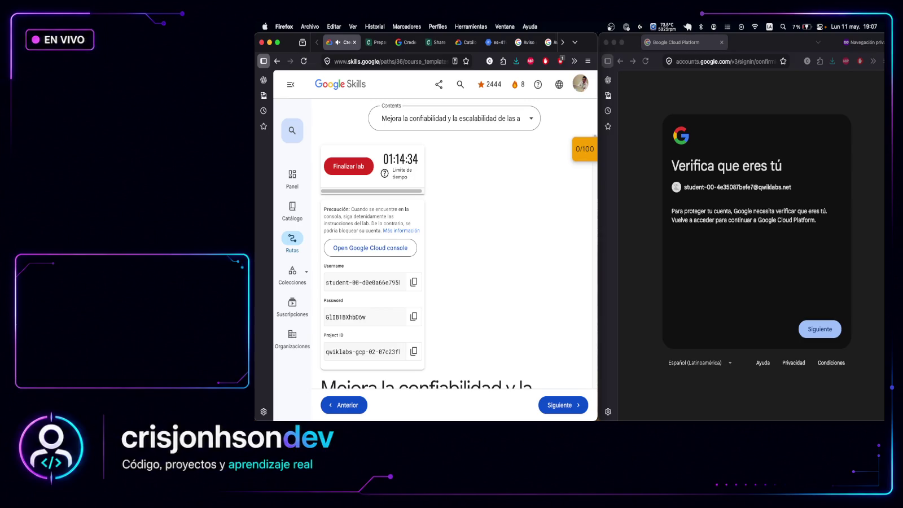
Expand and then collapse the Puntos de control checkpoint list
left_click(584, 149)
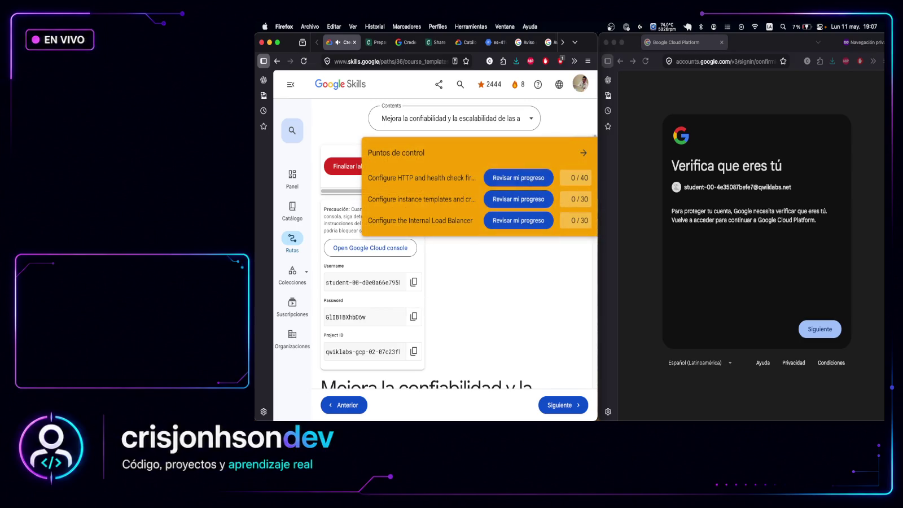
left_click(583, 152)
scroll(508, 275, "down", 2)
scroll(508, 274, "down", 5)
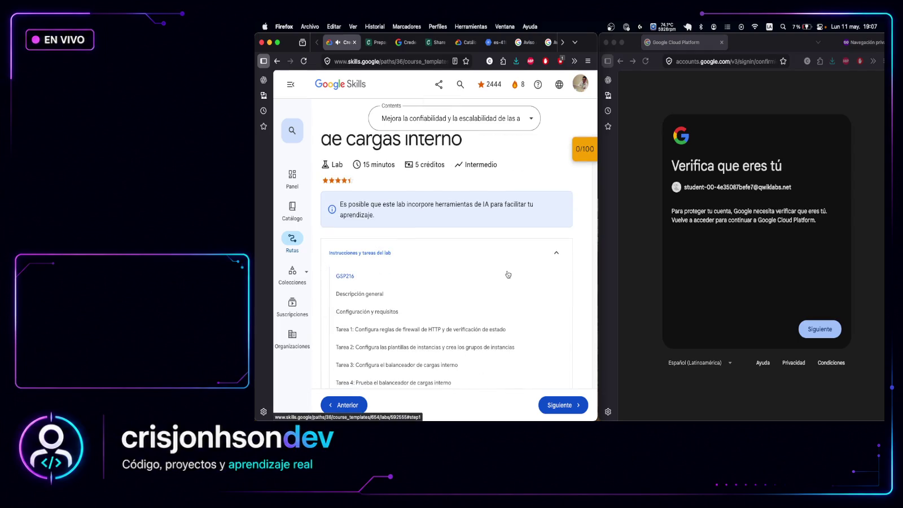
scroll(508, 275, "up", 5)
Choose another account and paste the lab's student username as the e-mail
left_click(812, 329)
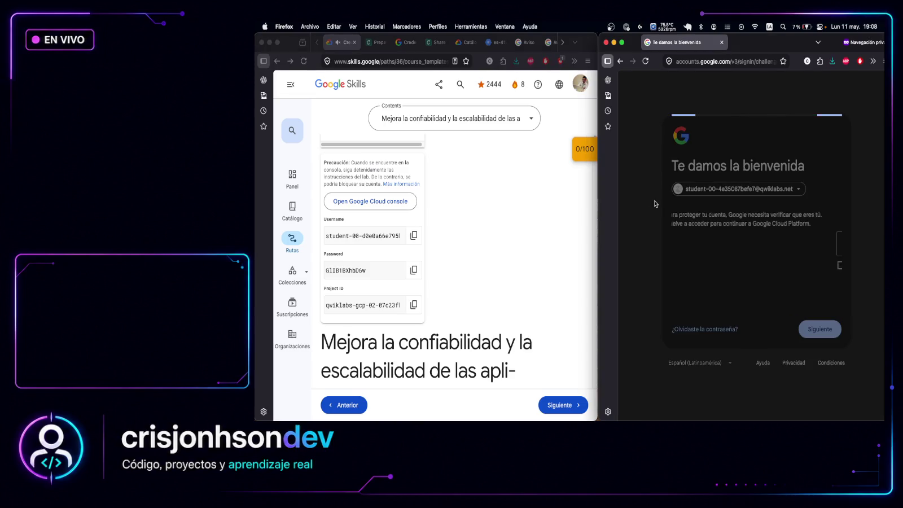
left_click(695, 189)
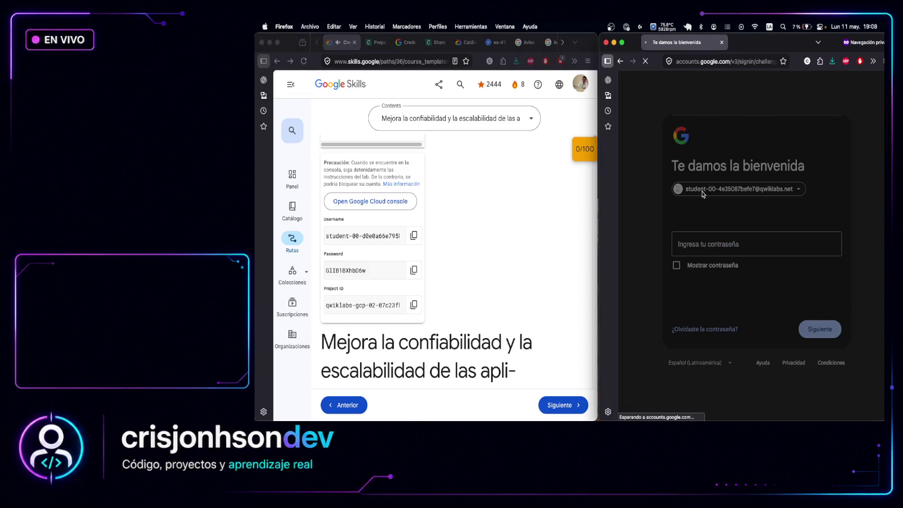
left_click(414, 237)
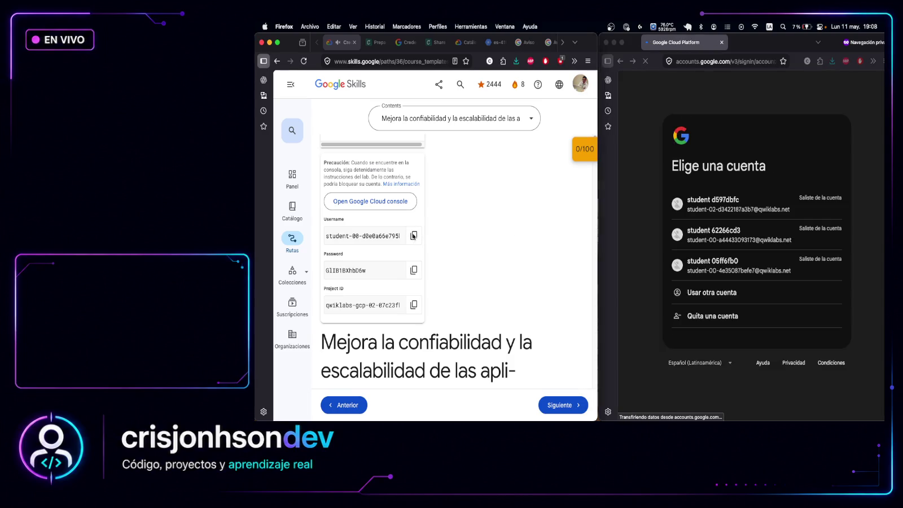
left_click(414, 238)
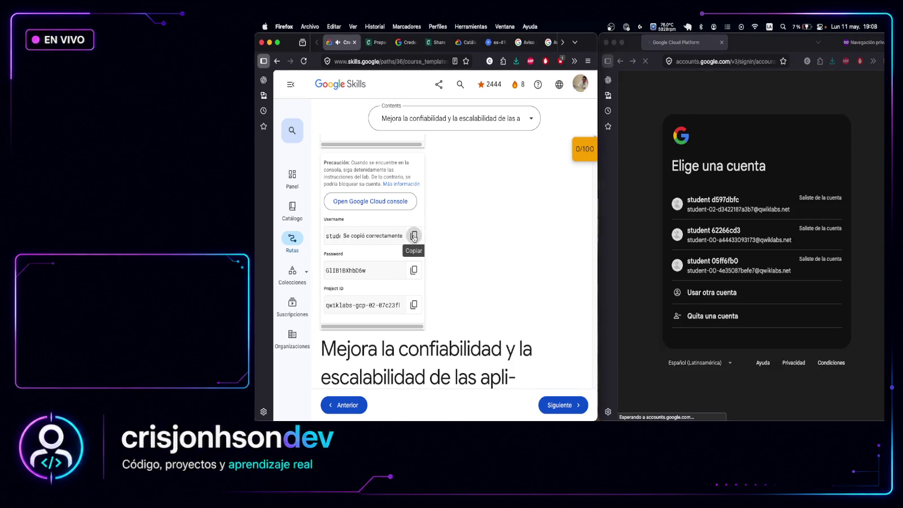
left_click(733, 293)
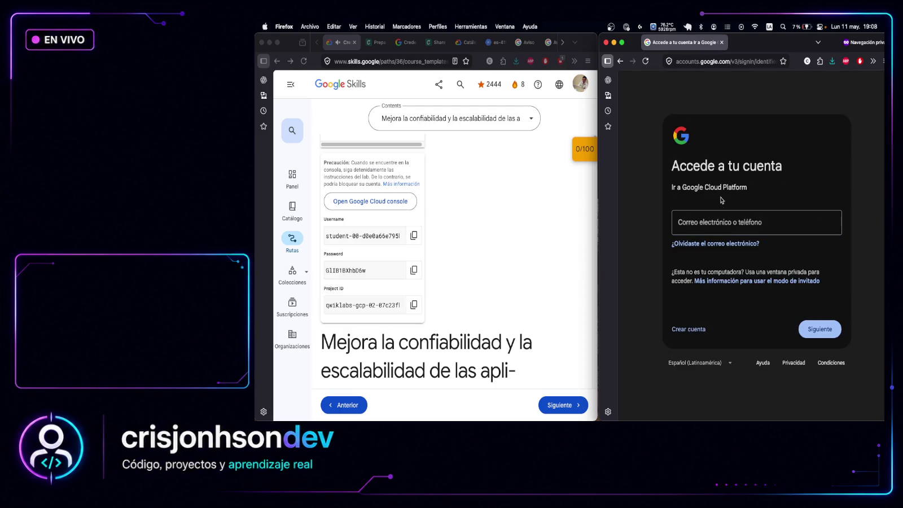
right_click(716, 222)
left_click(726, 294)
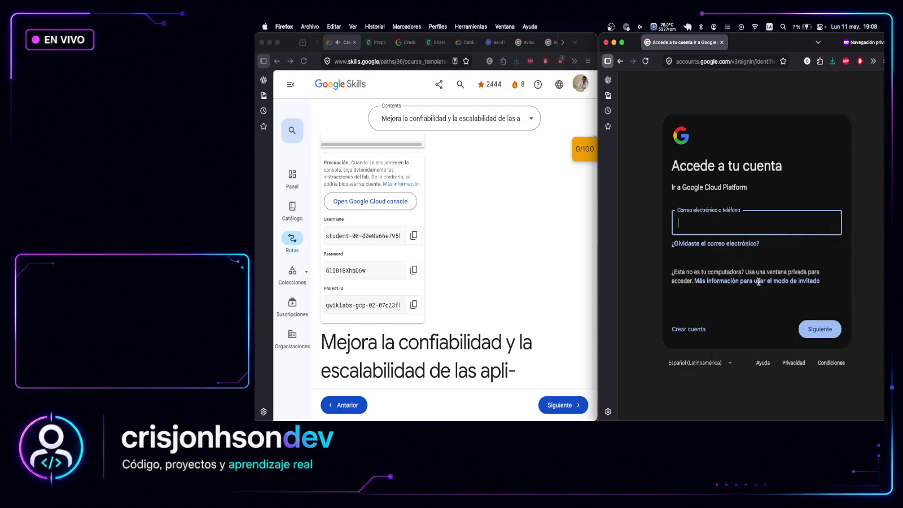
left_click(813, 326)
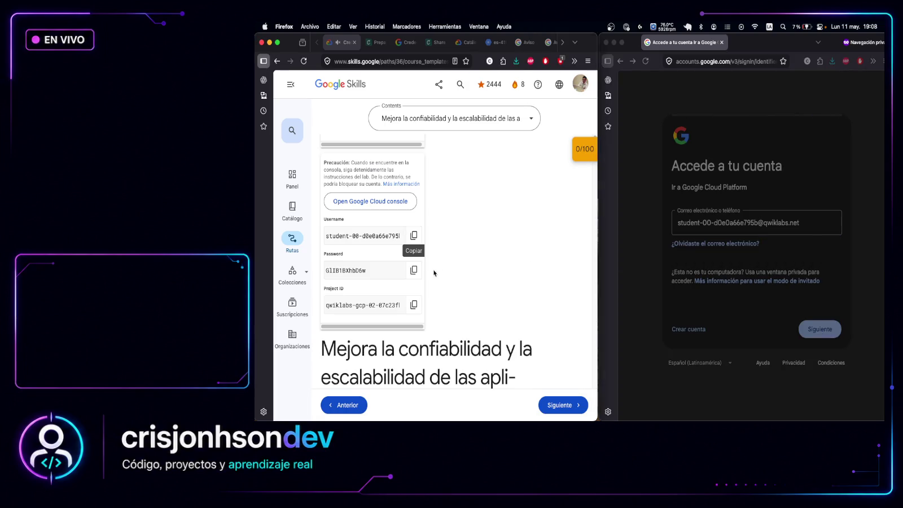
Paste the lab's student password and submit it to reach the welcome page
left_click(414, 270)
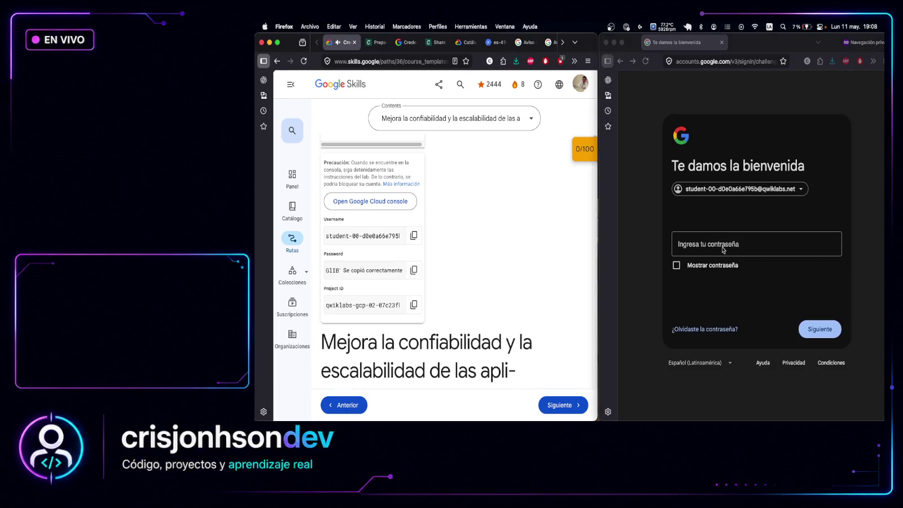
right_click(728, 250)
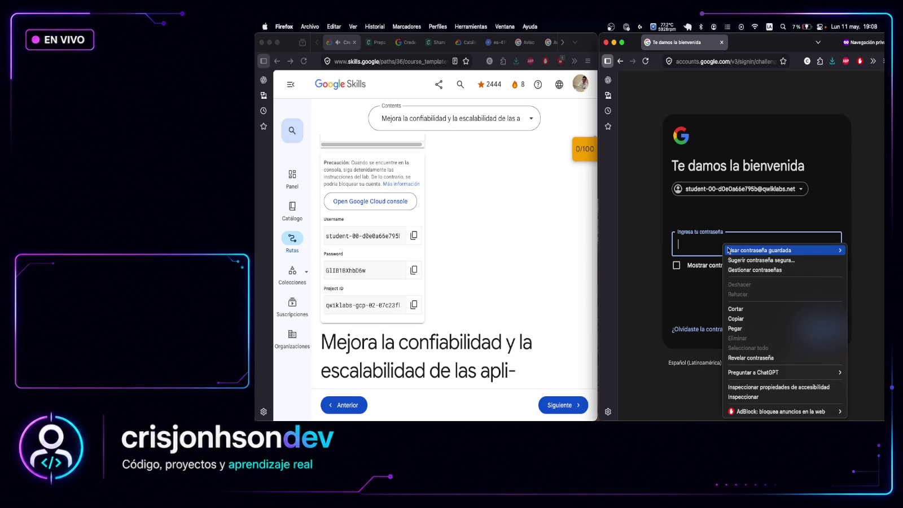
left_click(740, 328)
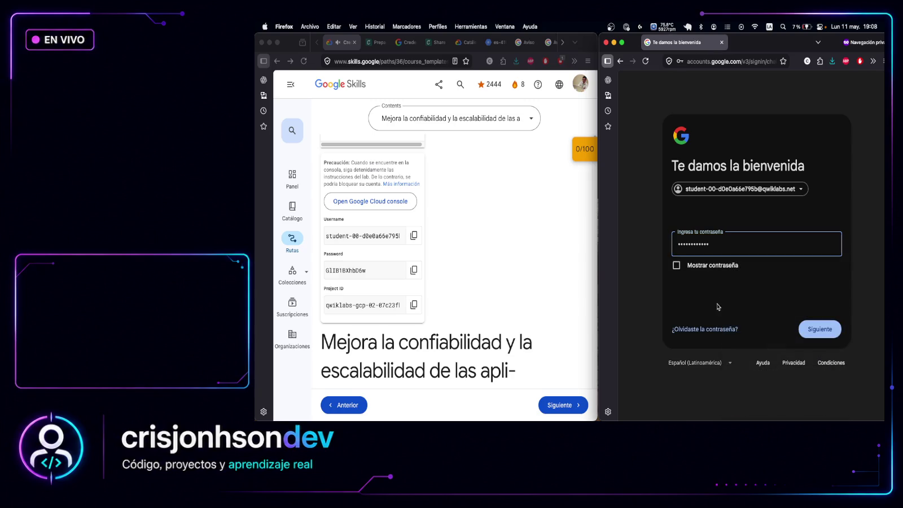
left_click(825, 327)
scroll(503, 274, "down", 3)
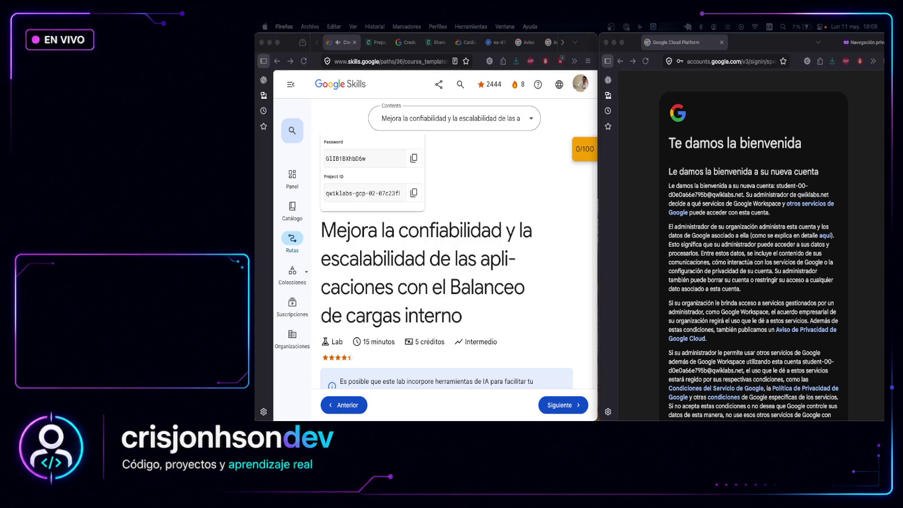
left_click(770, 313)
Acknowledge the new-account welcome notice and accept the Google Cloud Terms of Service
scroll(822, 343, "down", 3)
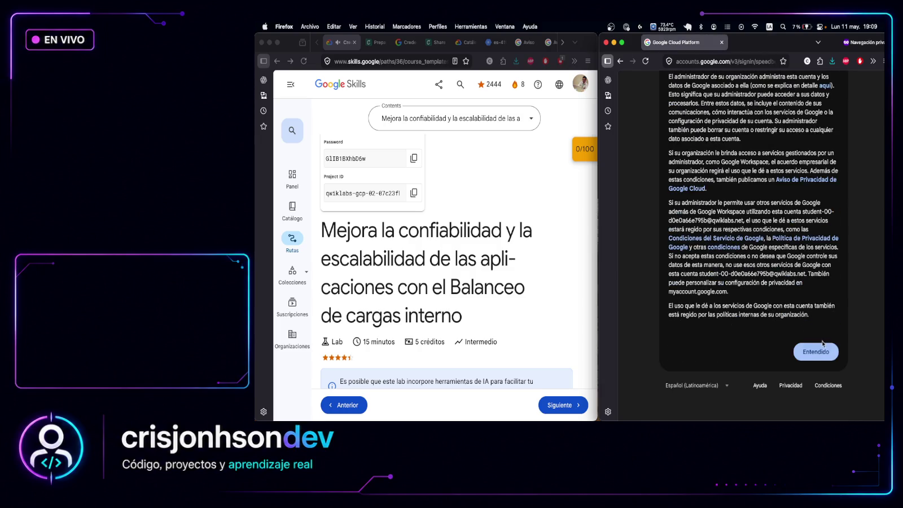
left_click(818, 350)
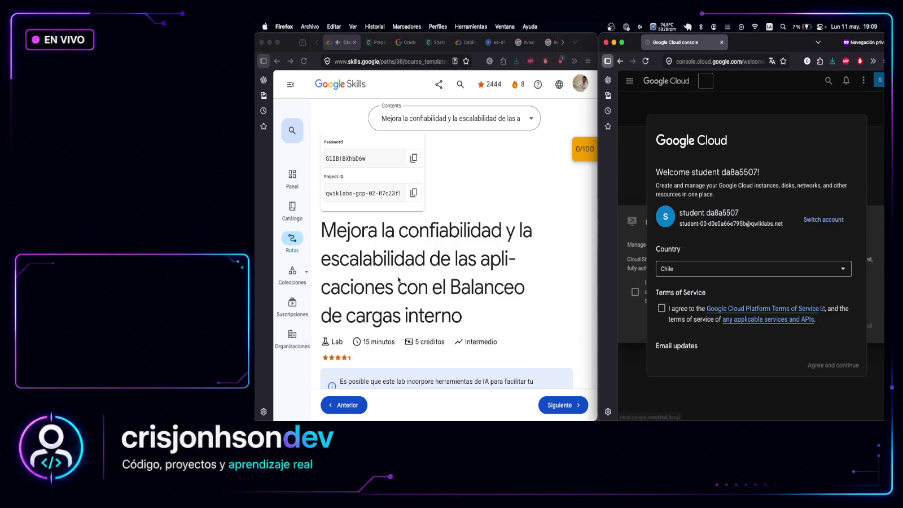
left_click(662, 308)
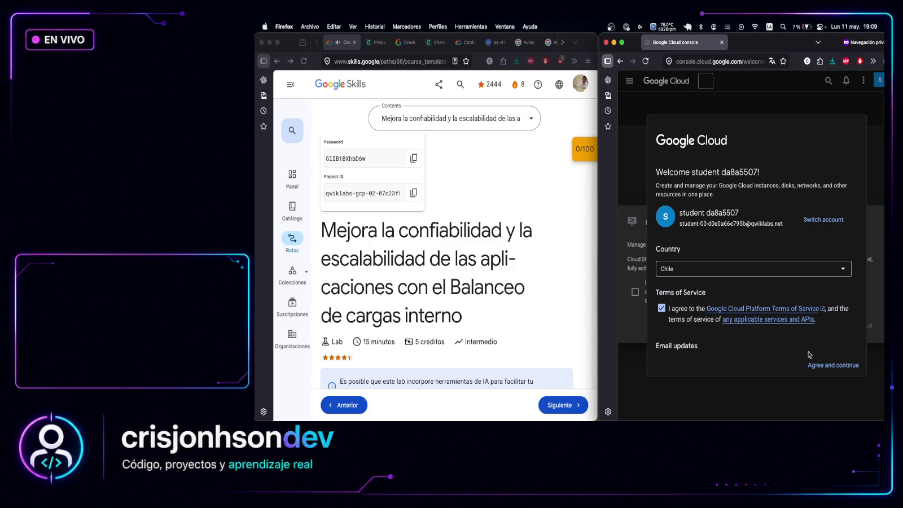
left_click(834, 364)
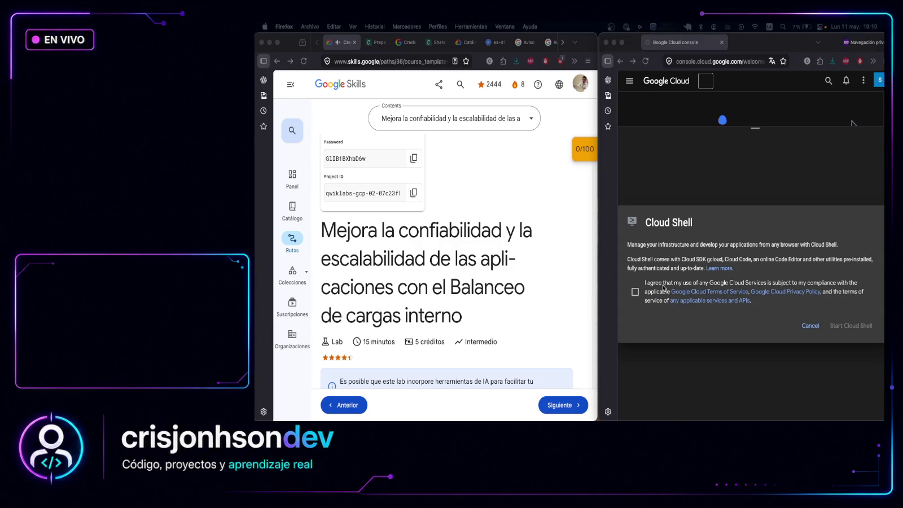
Agree to the Cloud Shell terms, start and authorize it, then shrink the terminal
left_click(636, 293)
left_click(636, 294)
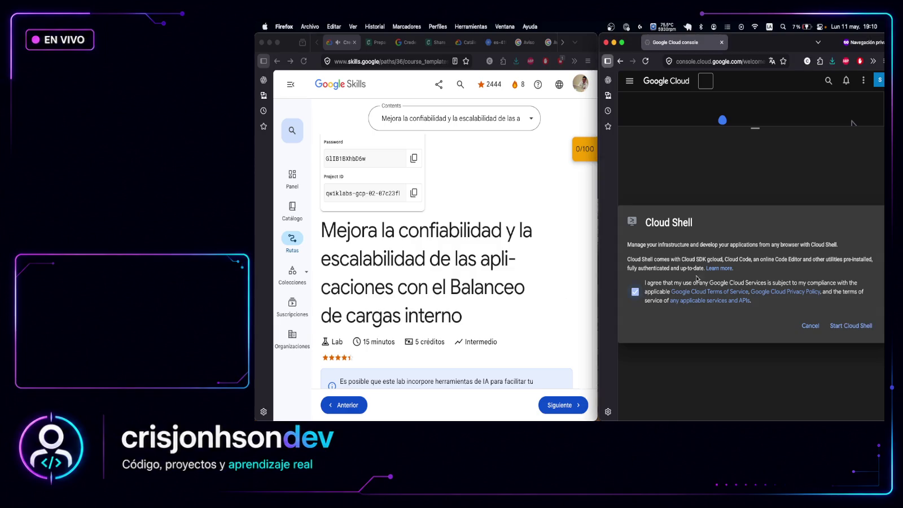
left_click(847, 325)
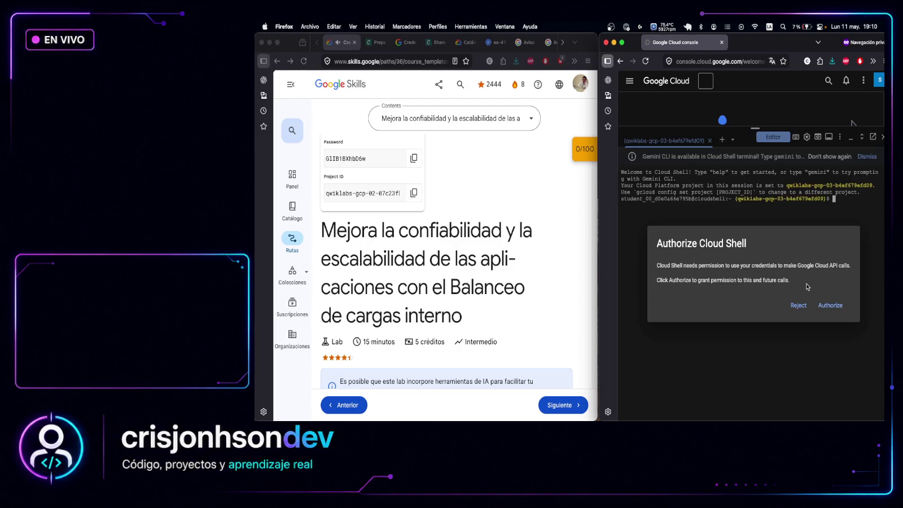
left_click(829, 308)
left_click(285, 267)
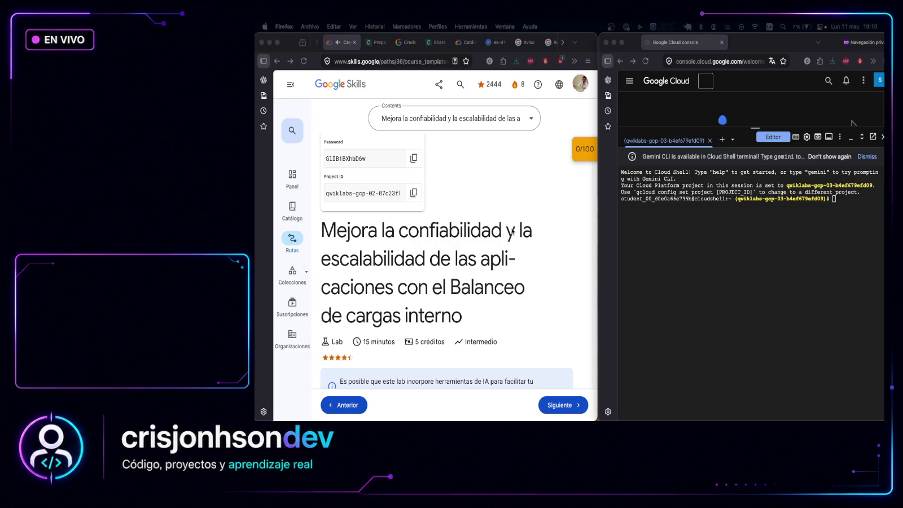
left_click(748, 131)
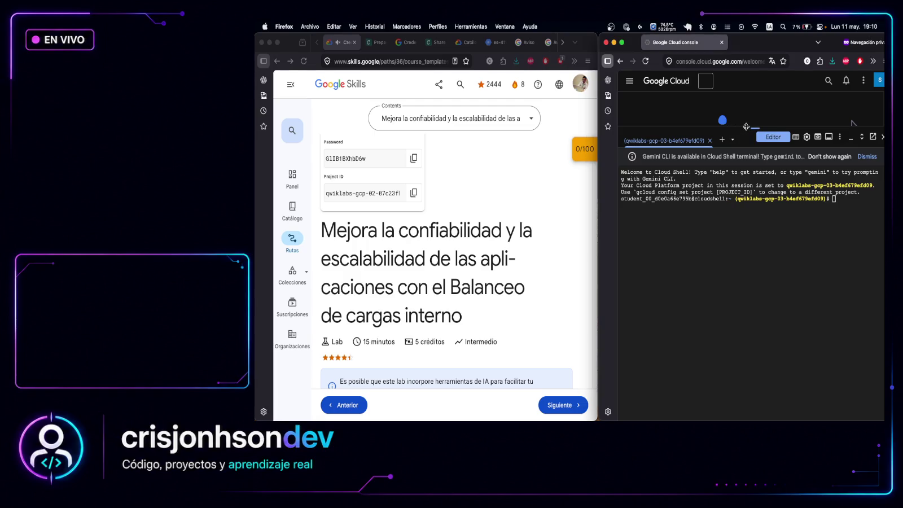
left_click_drag(747, 131, 735, 221)
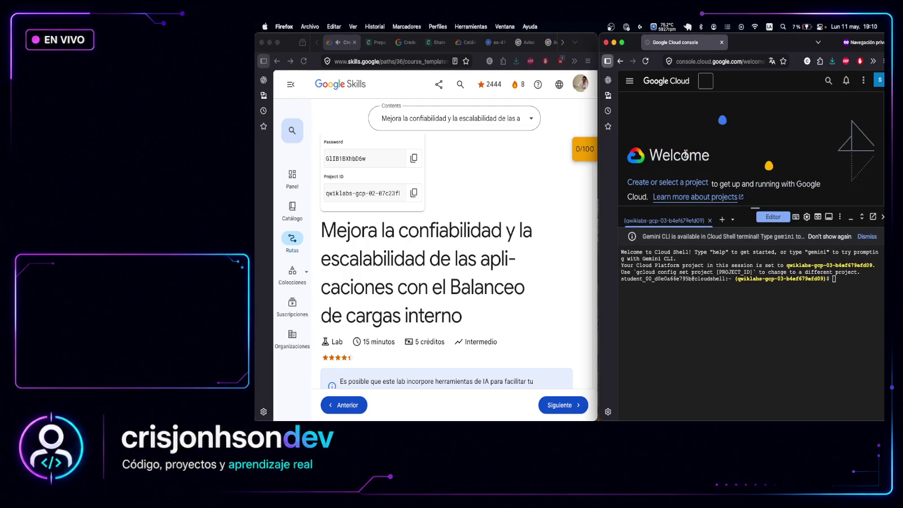
Switch the console to the lab's qwiklabs-gcp project from the All tab
left_click(705, 81)
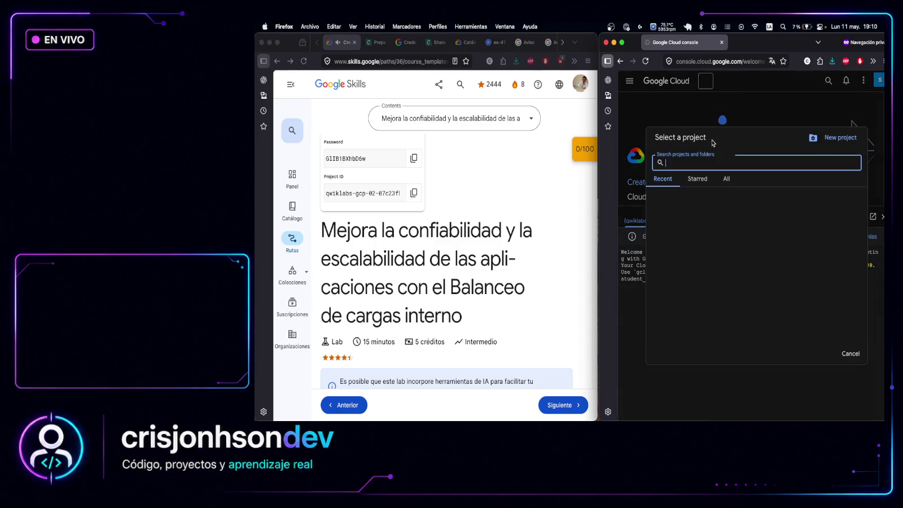
left_click(728, 179)
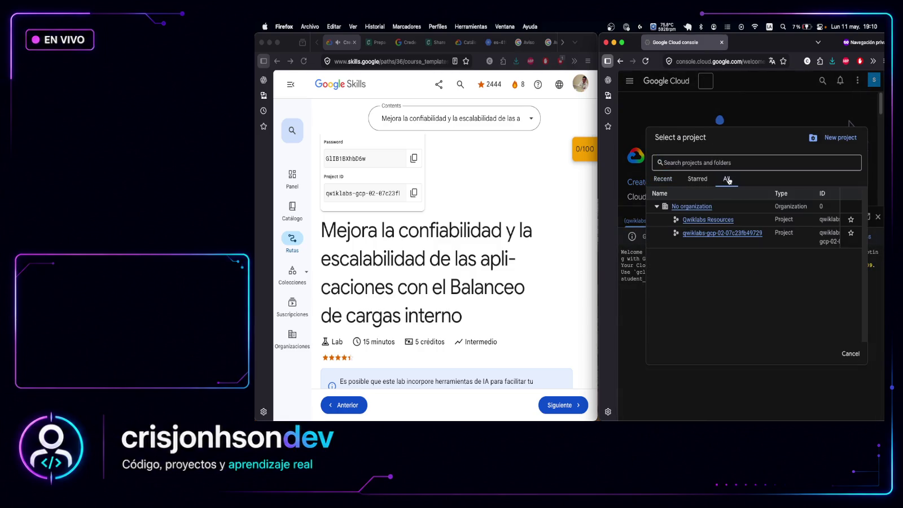
left_click(705, 232)
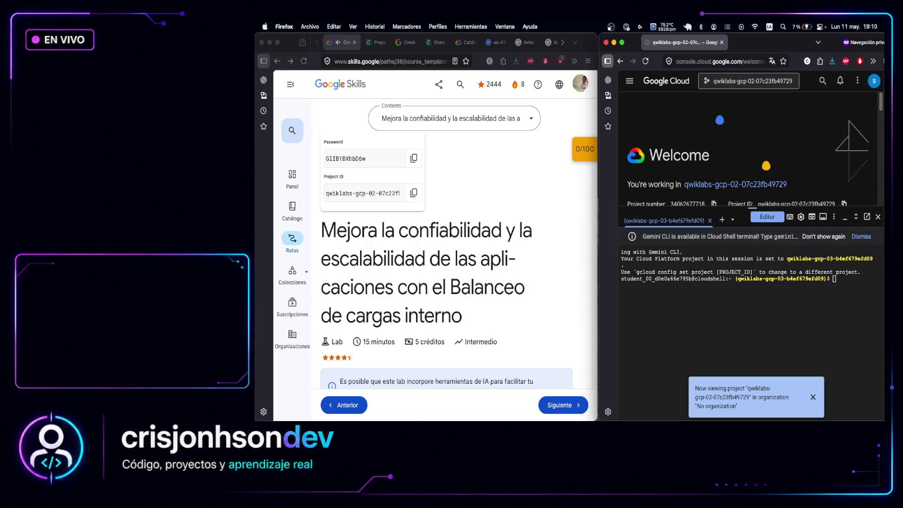
left_click(813, 396)
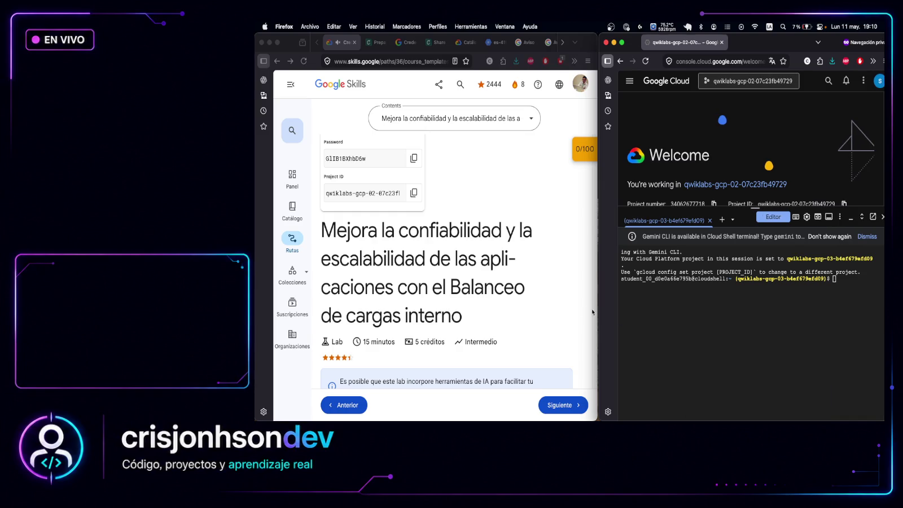
scroll(545, 312, "down", 4)
scroll(545, 312, "down", 5)
scroll(435, 193, "up", 2)
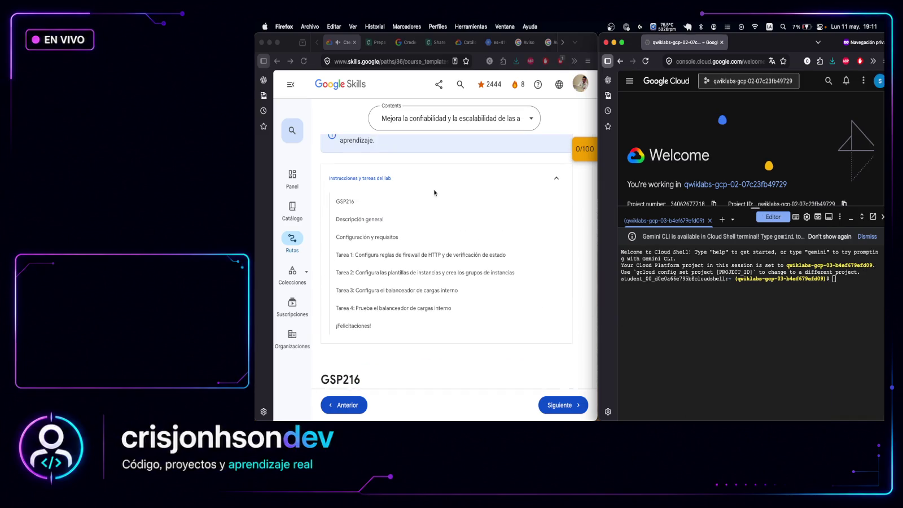
Jump to Tarea 1 in the lab instructions and read the HTTP firewall rule steps
left_click(402, 255)
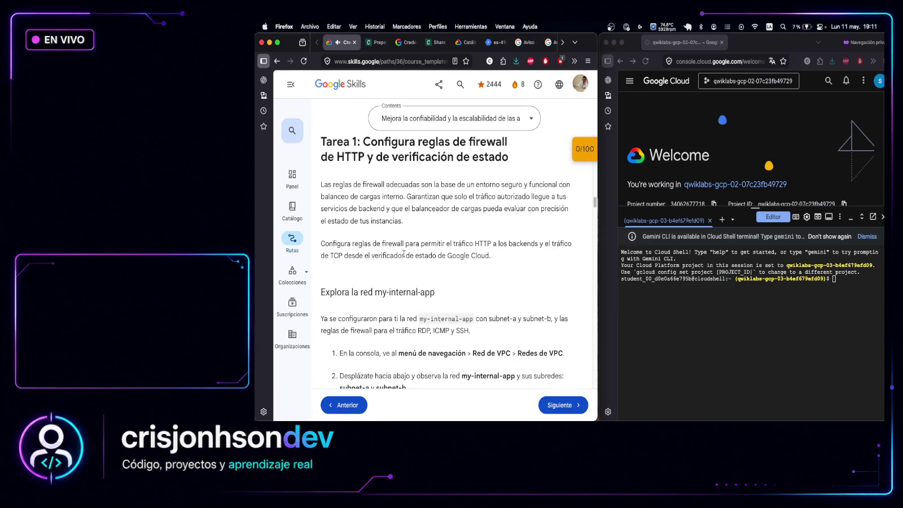
scroll(411, 251, "down", 2)
scroll(412, 250, "down", 5)
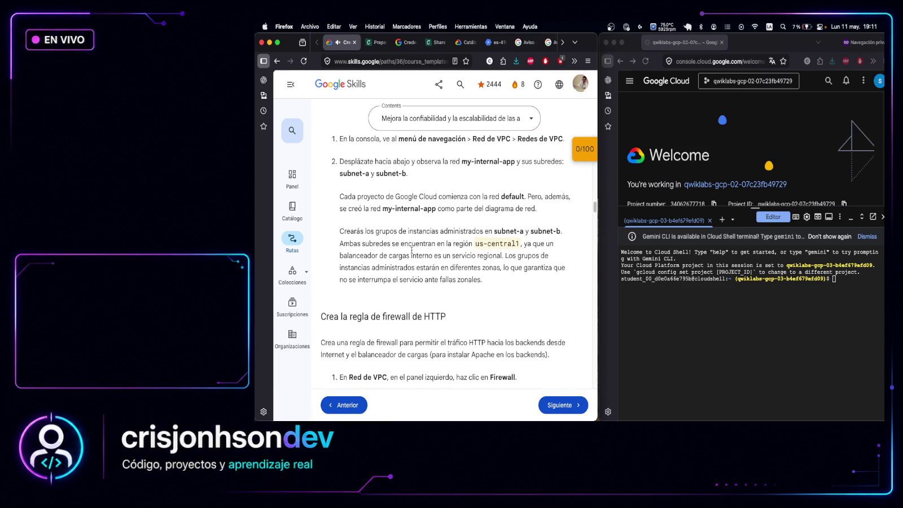
scroll(411, 250, "down", 4)
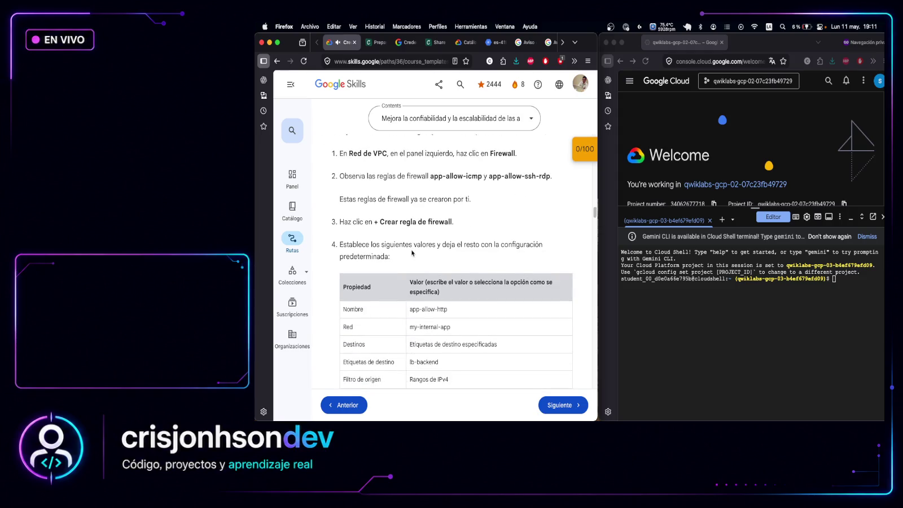
scroll(412, 252, "down", 5)
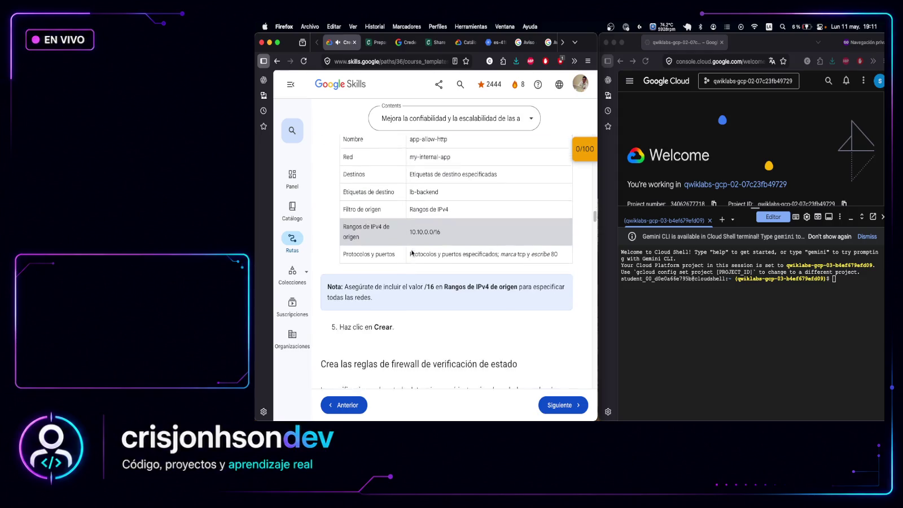
scroll(412, 252, "down", 5)
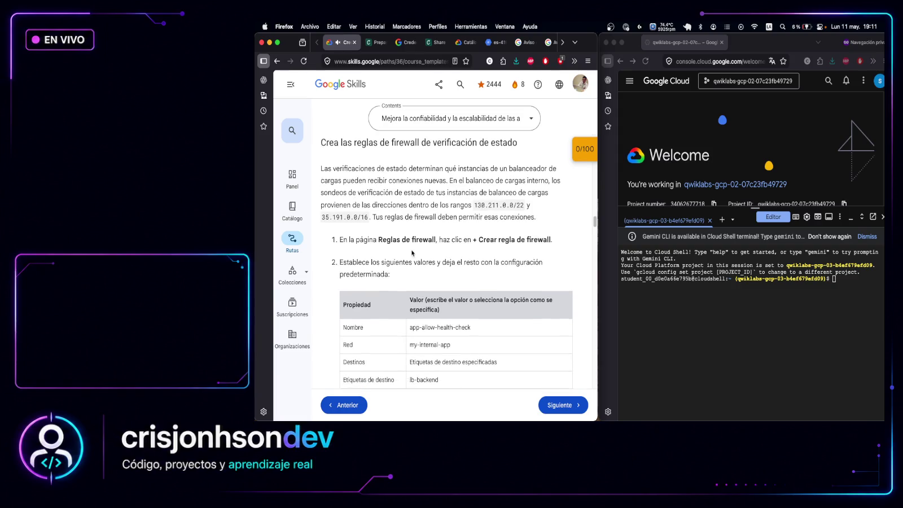
scroll(412, 250, "down", 10)
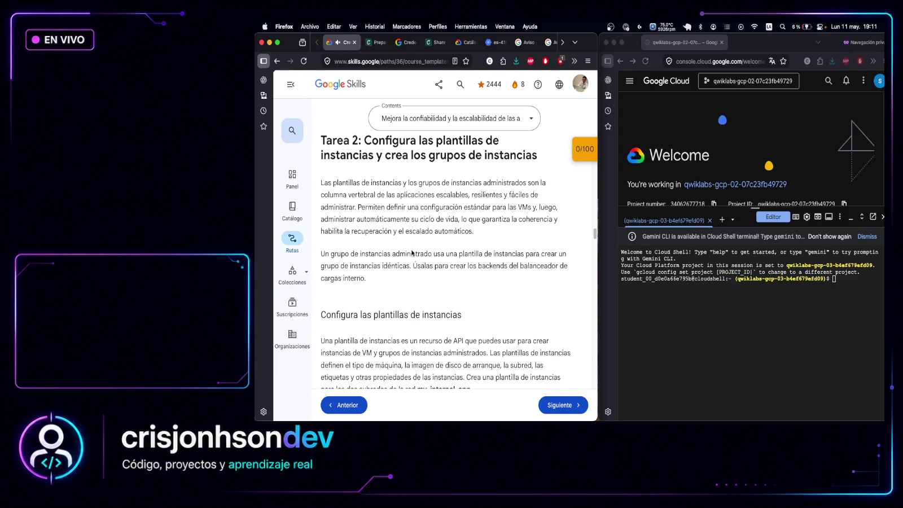
scroll(411, 250, "down", 8)
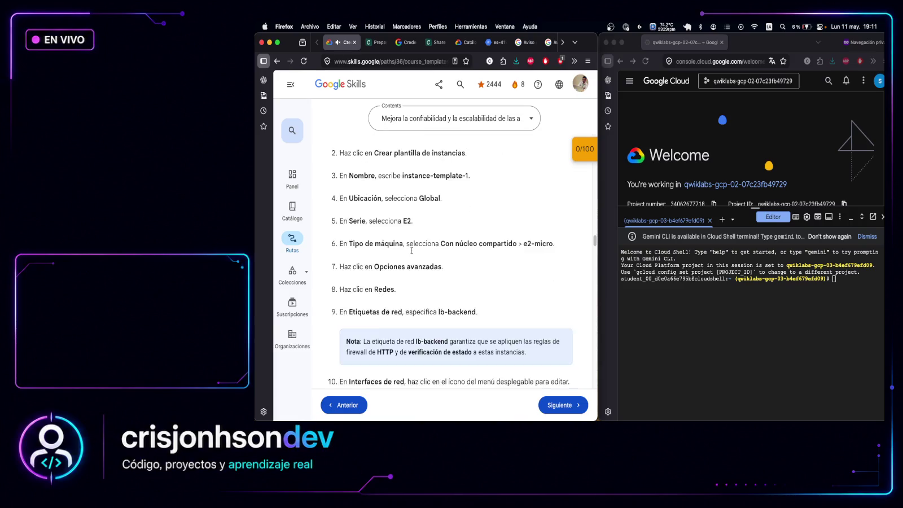
scroll(411, 254, "up", 20)
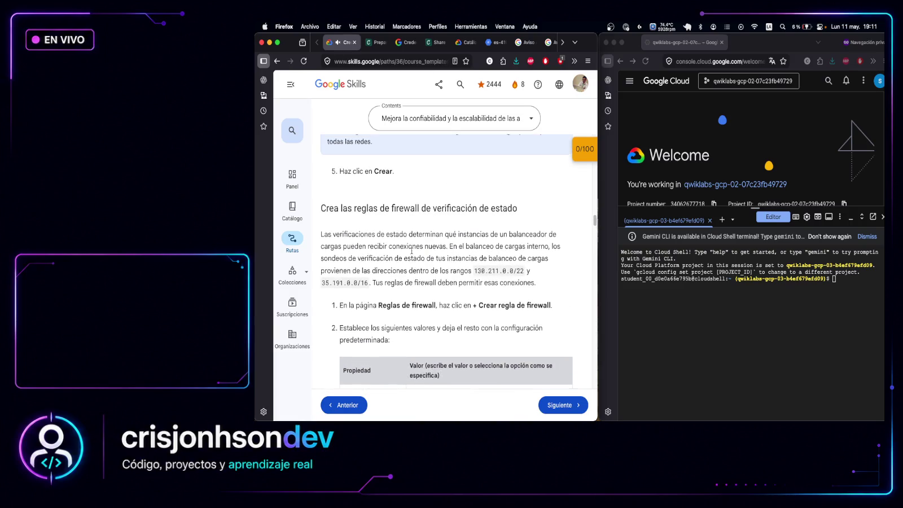
scroll(411, 253, "up", 6)
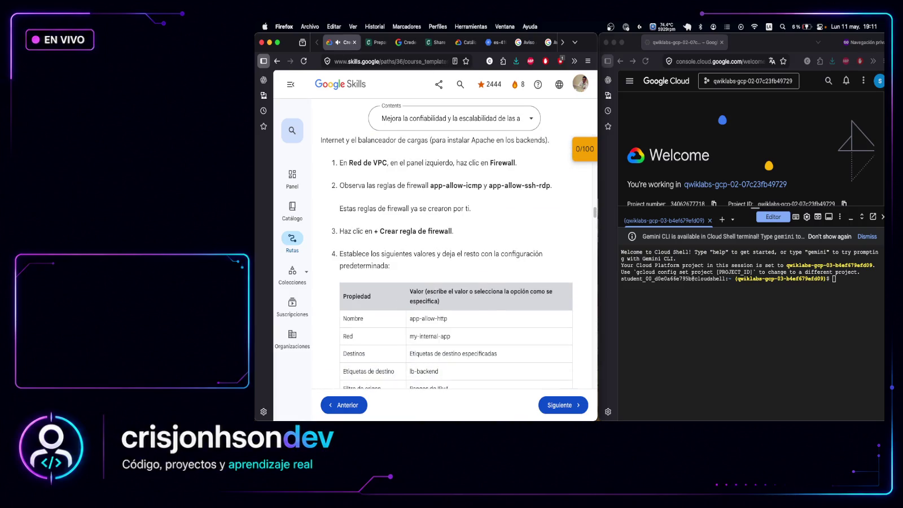
key("super+Tab")
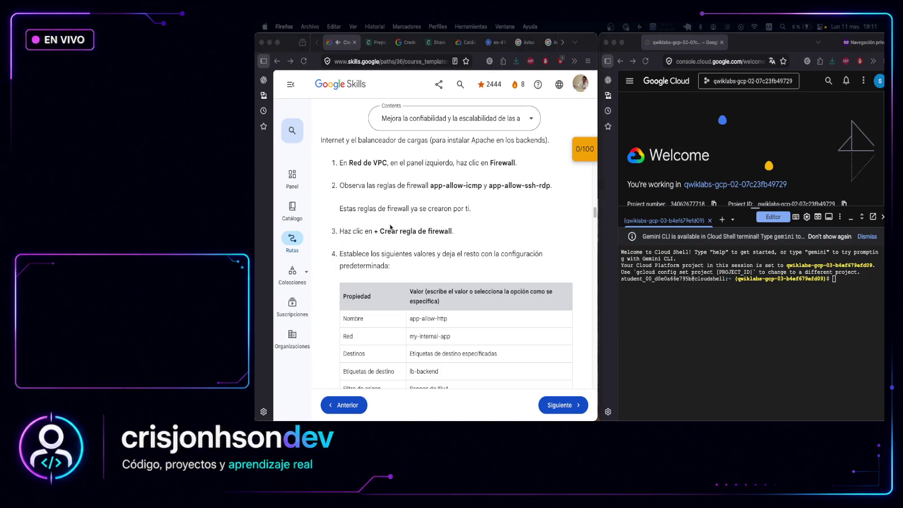
scroll(391, 226, "up", 3)
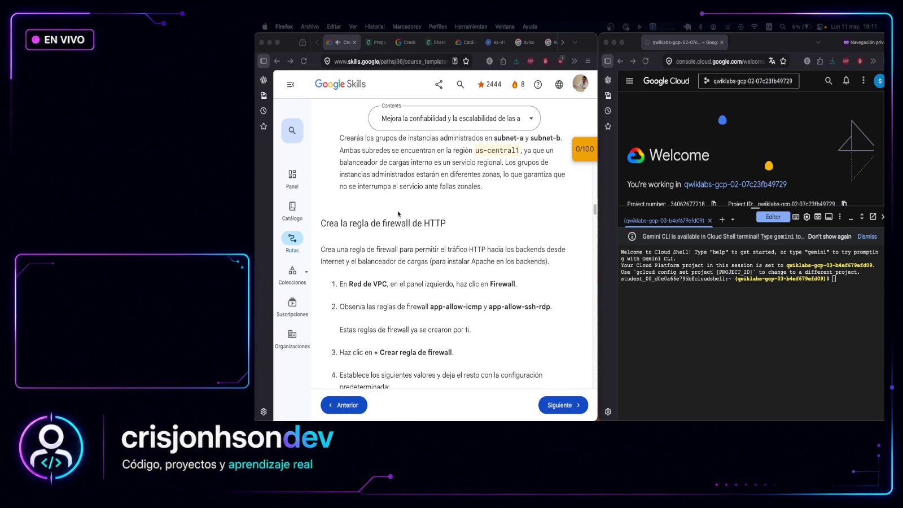
scroll(412, 217, "up", 1)
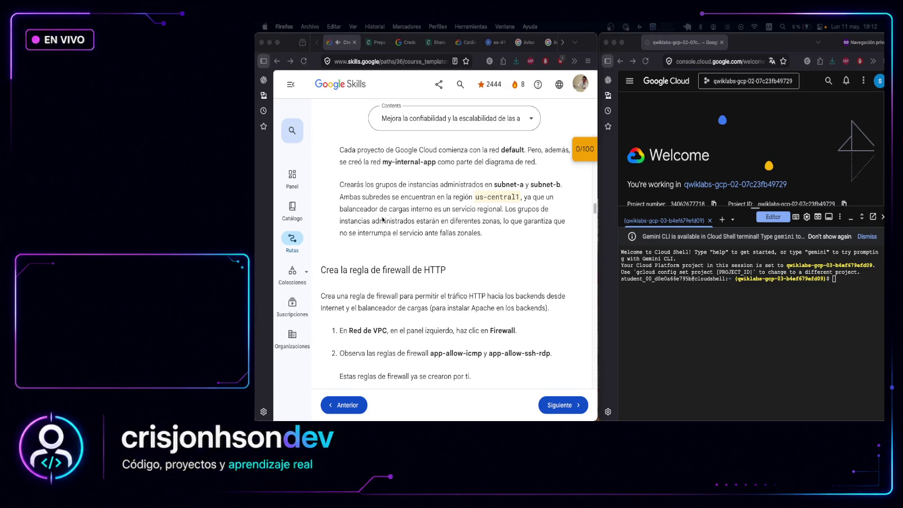
scroll(382, 219, "down", 5)
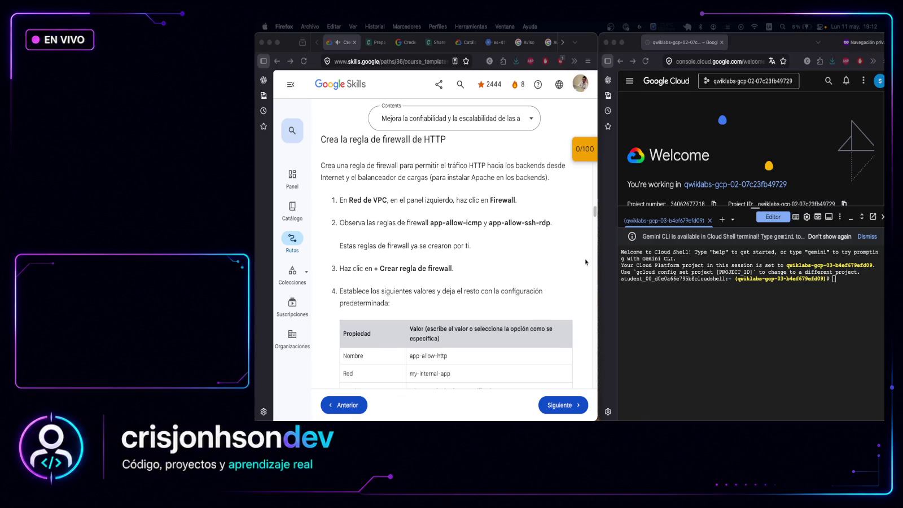
Browse the Google Cloud product navigation menu, then close it
left_click(632, 83)
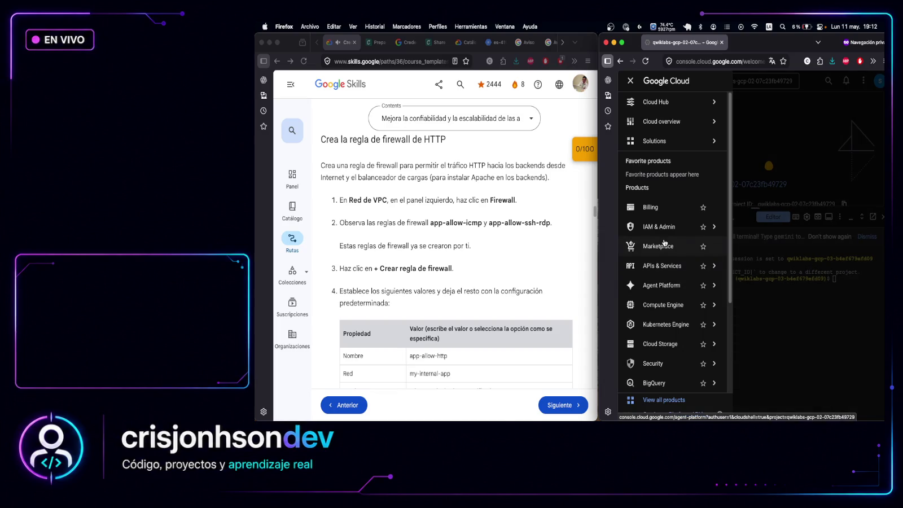
scroll(665, 265, "down", 2)
scroll(666, 316, "down", 2)
mouse_move(668, 322)
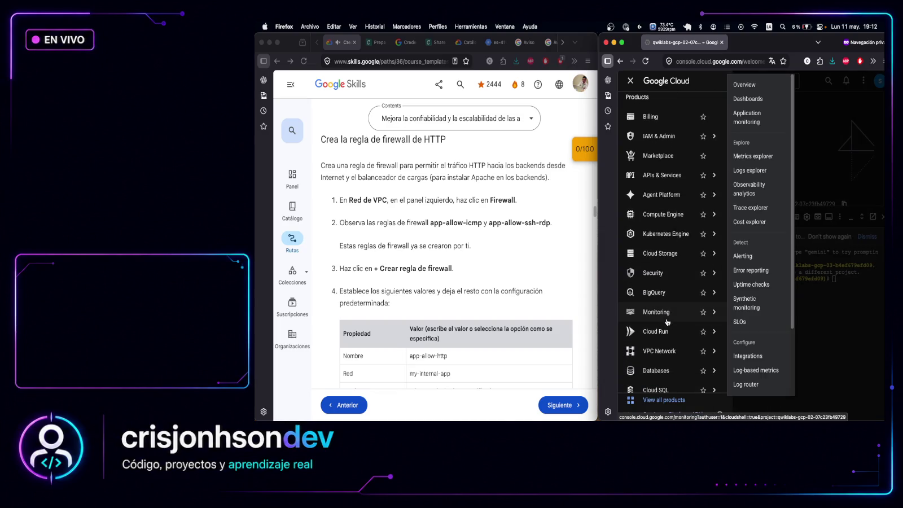
scroll(667, 322, "down", 1)
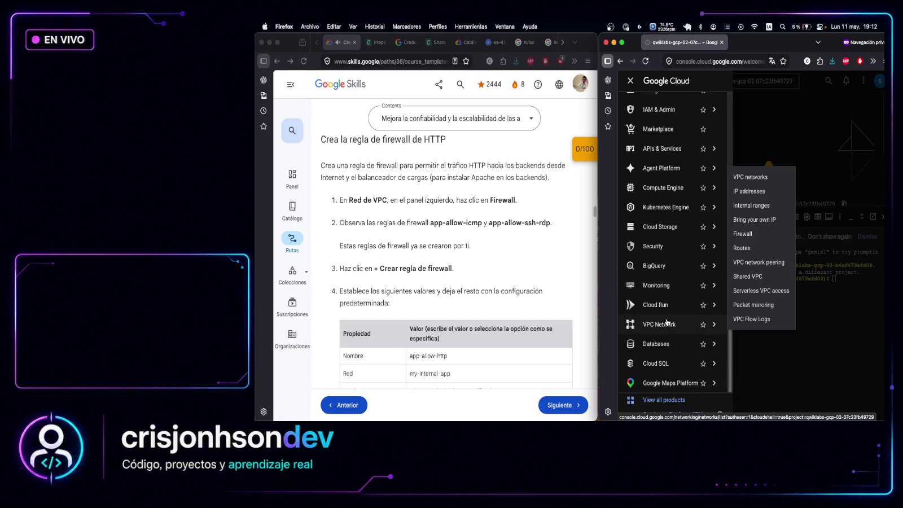
scroll(667, 322, "up", 4)
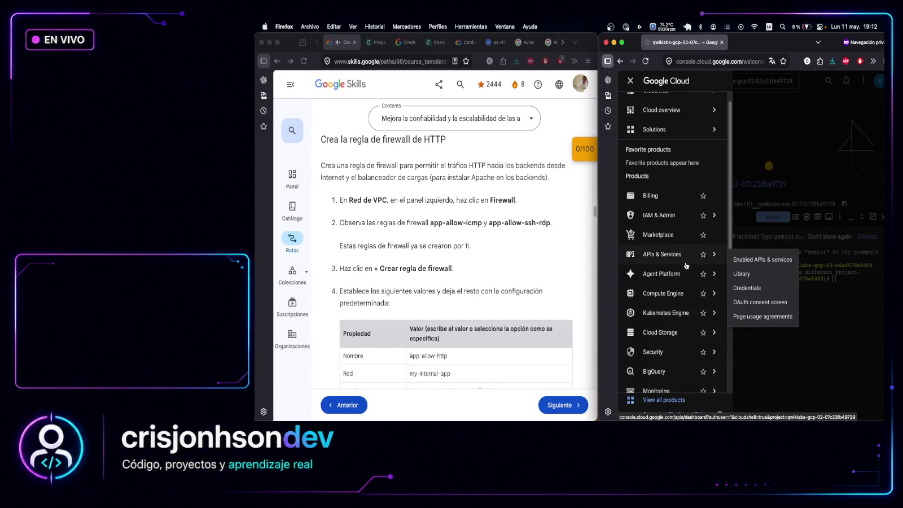
scroll(667, 316, "down", 2)
mouse_move(671, 292)
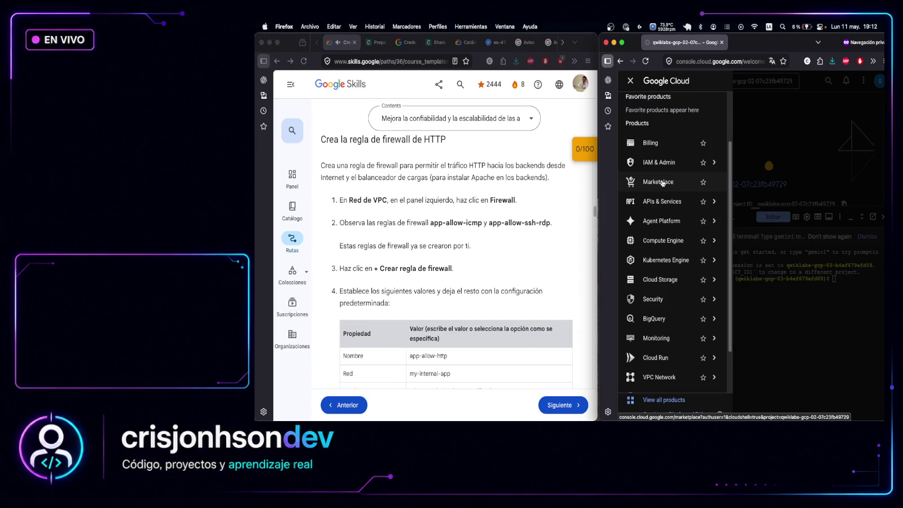
mouse_move(664, 202)
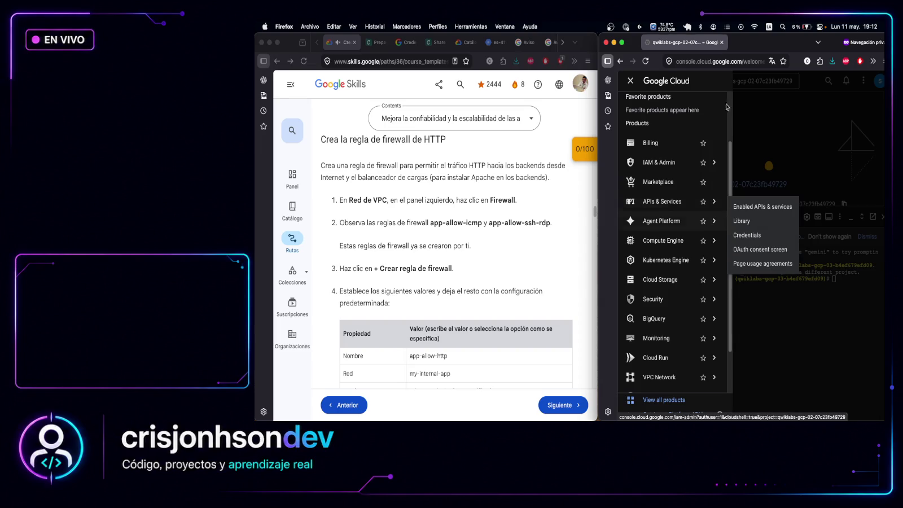
left_click(775, 117)
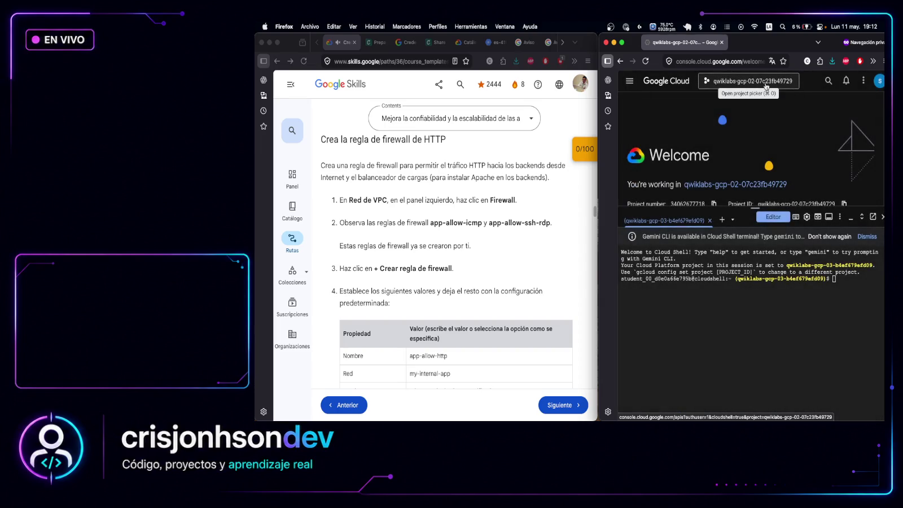
Search the console for 'vpc networks' and open the VPC networks page
left_click(828, 83)
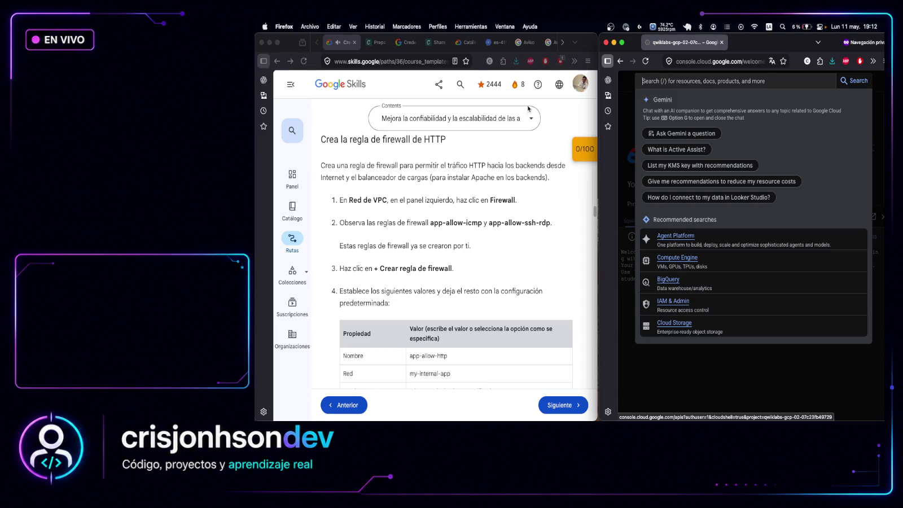
scroll(442, 167, "up", 5)
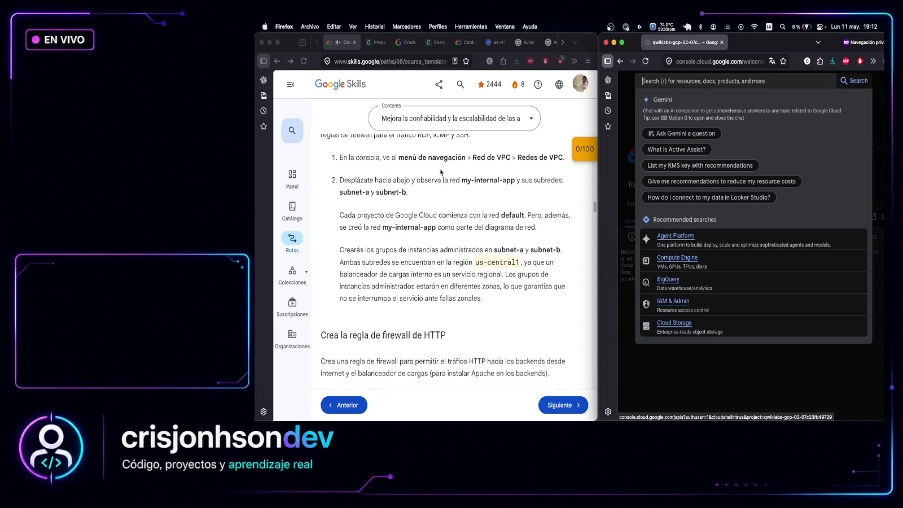
scroll(441, 171, "up", 2)
scroll(441, 172, "up", 3)
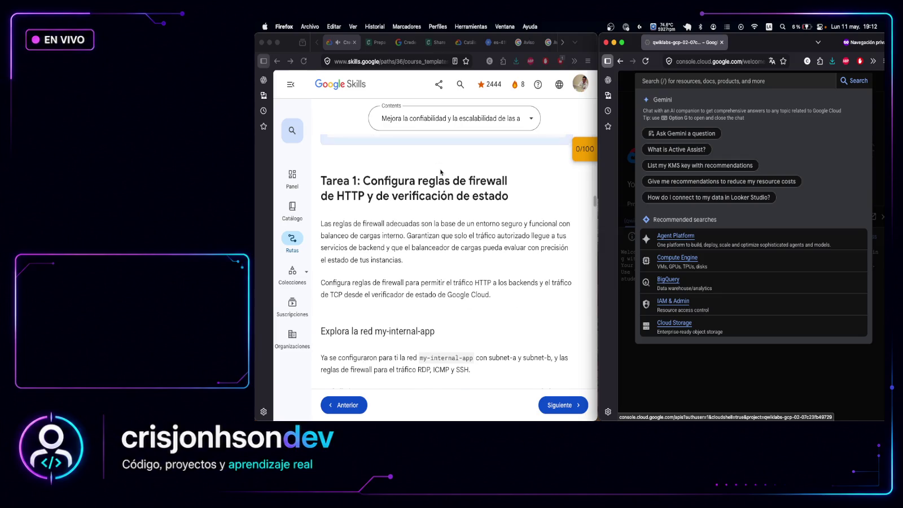
scroll(420, 236, "down", 3)
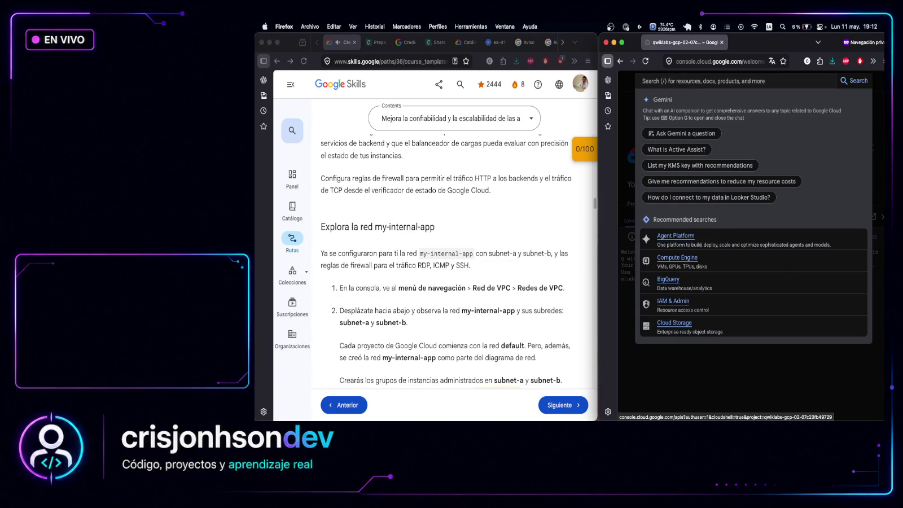
type("vpc networks")
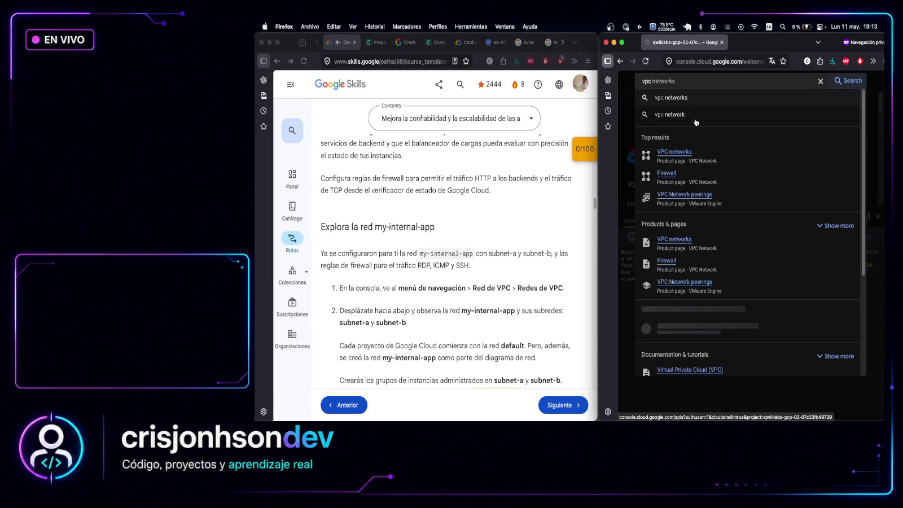
left_click(681, 155)
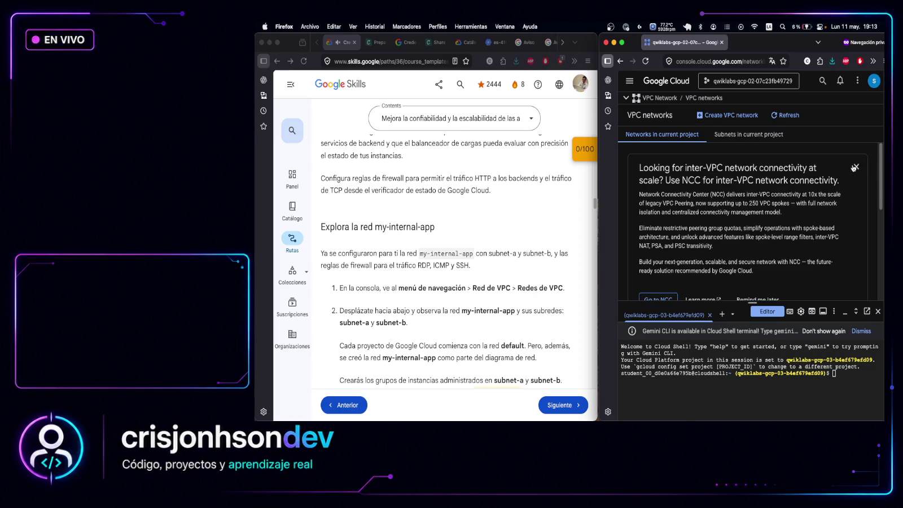
Dismiss the NCC promotion and review the default and my-internal-app networks
left_click(854, 168)
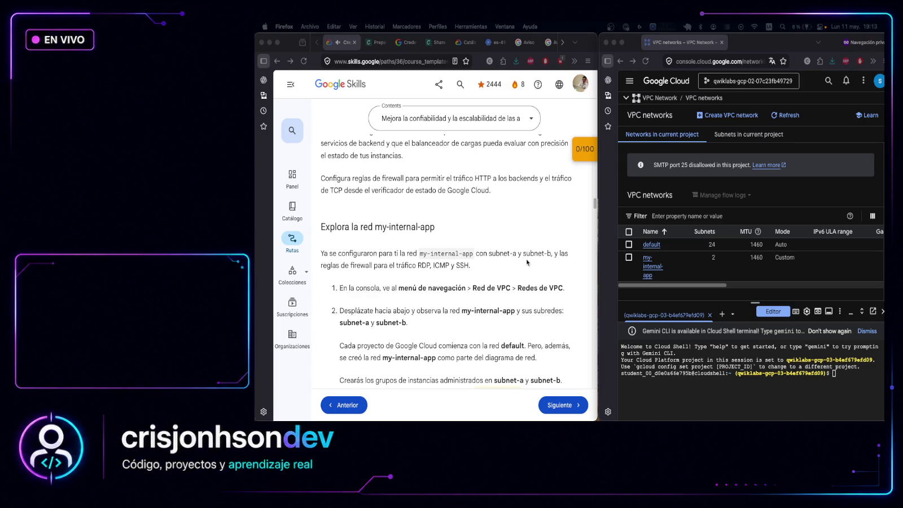
scroll(713, 212, "down", 1)
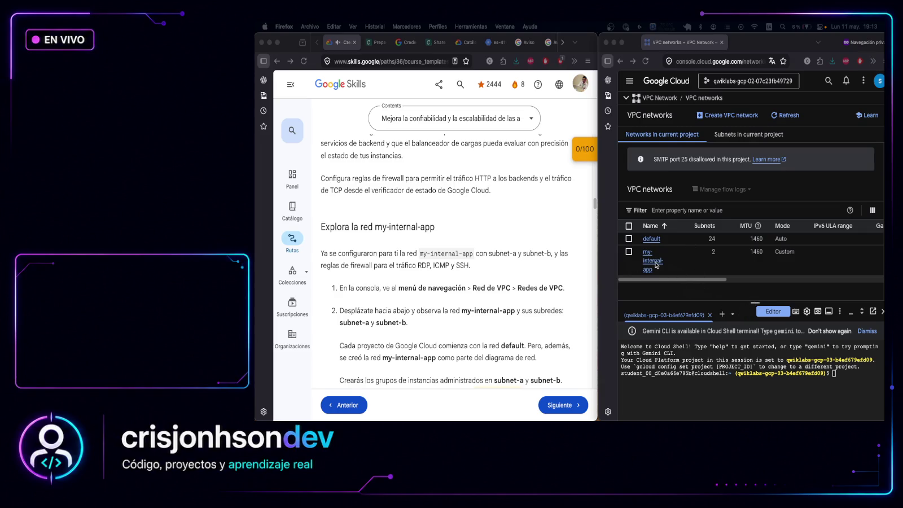
scroll(473, 295, "down", 2)
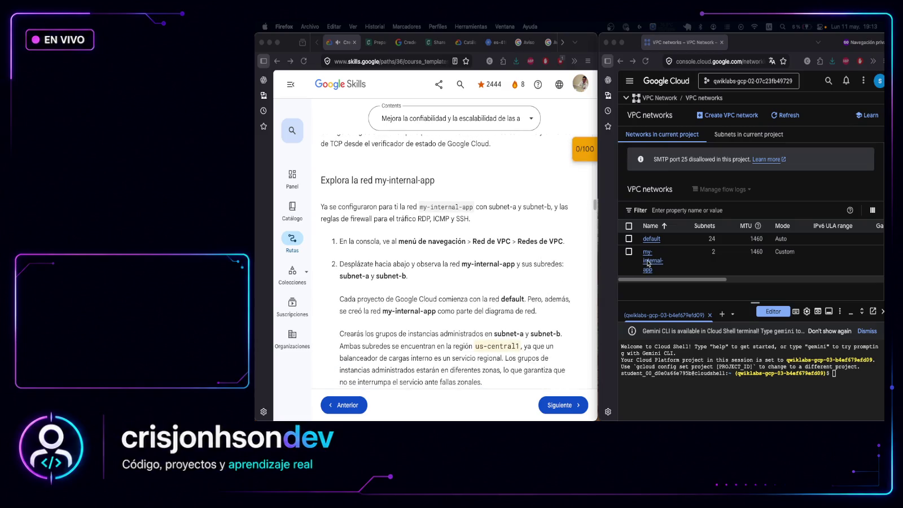
mouse_move(677, 280)
left_mouse_down()
mouse_move(834, 281)
mouse_move(601, 259)
left_mouse_up()
scroll(467, 253, "down", 2)
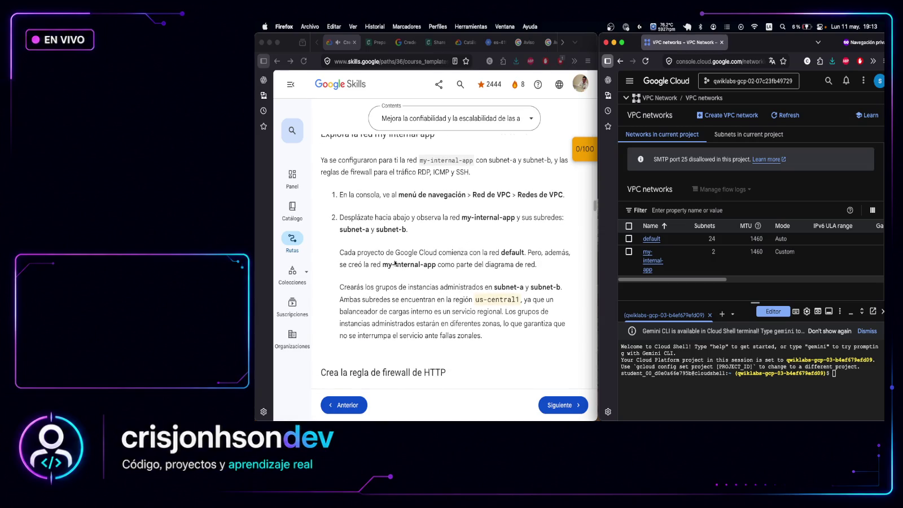
Scroll the lab instructions to the architecture diagram
left_click(470, 267)
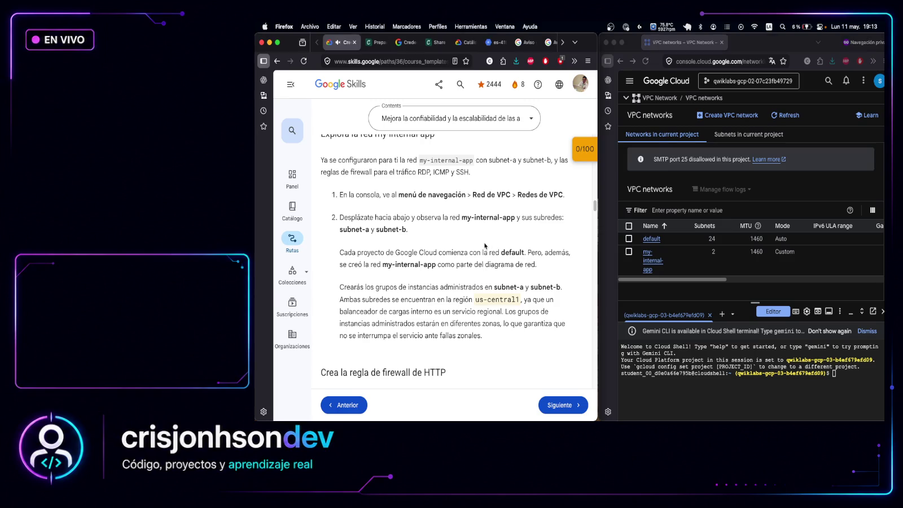
scroll(484, 244, "up", 10)
scroll(484, 244, "up", 5)
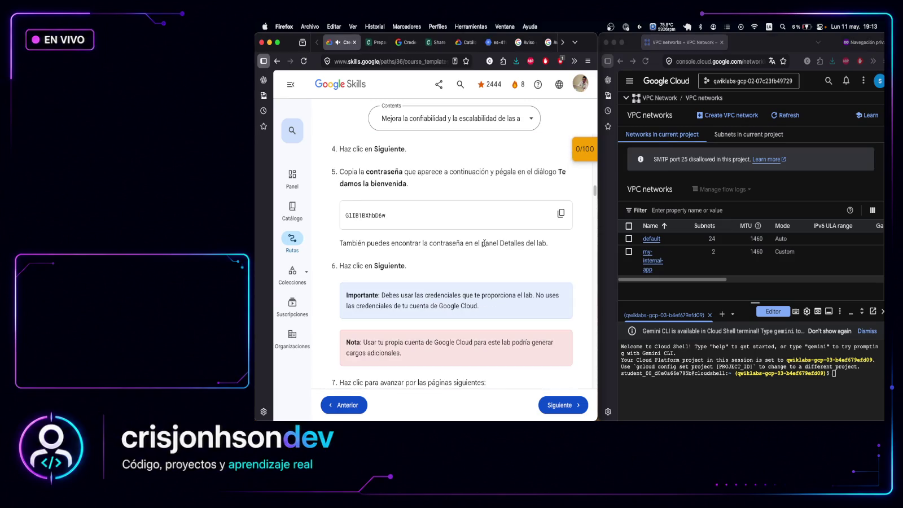
scroll(484, 244, "up", 10)
scroll(483, 275, "down", 5)
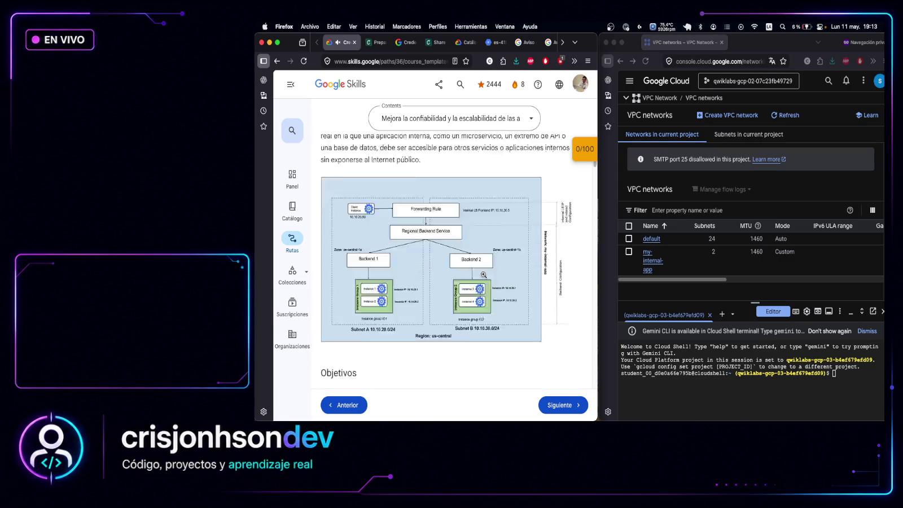
scroll(483, 274, "down", 8)
scroll(437, 245, "up", 8)
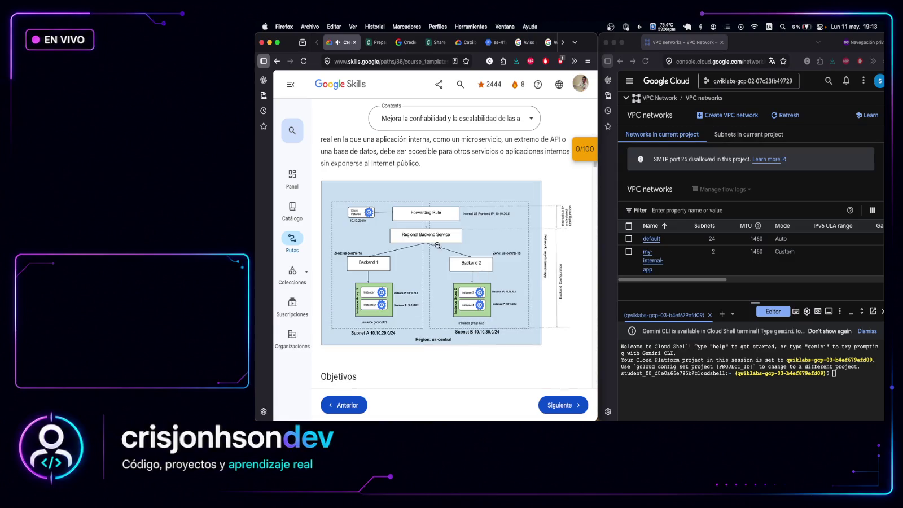
Open the architecture diagram in a new tab and enlarge it
right_click(466, 213)
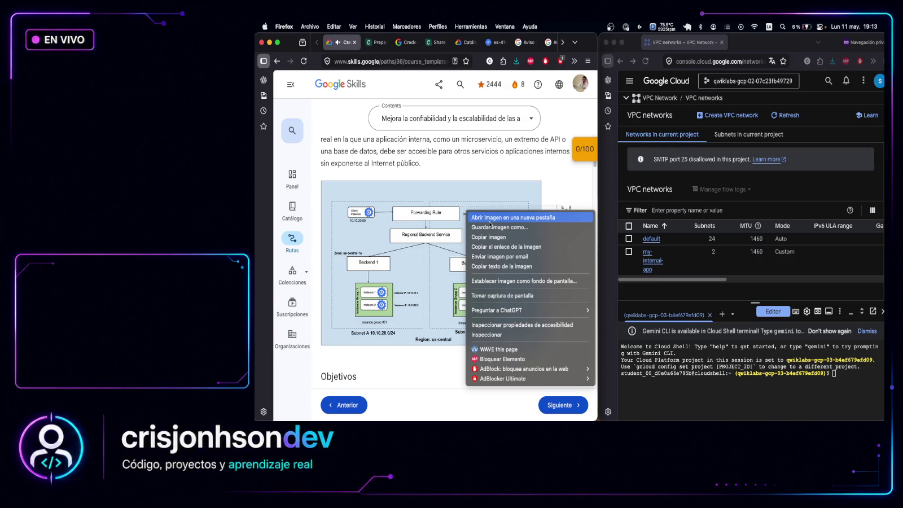
left_click(489, 218)
left_click(375, 42)
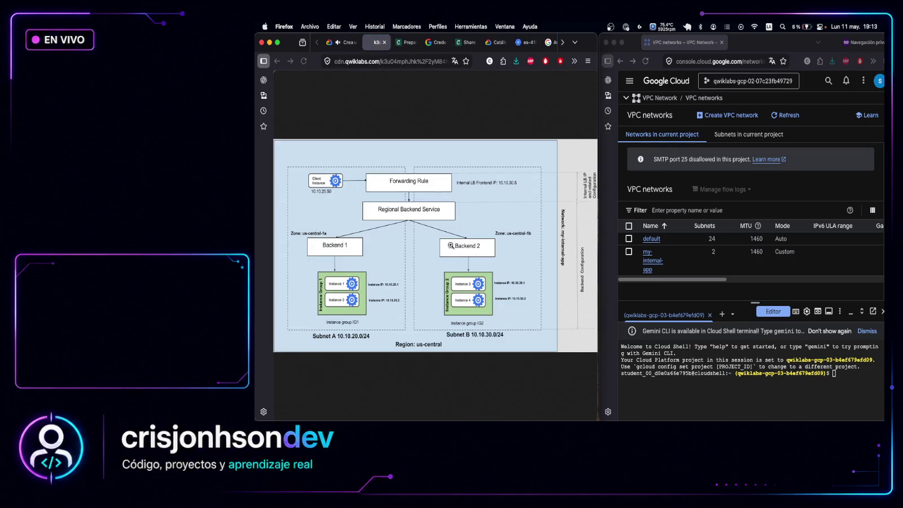
left_click(450, 207)
left_click(412, 208)
mouse_move(598, 127)
left_mouse_down()
mouse_move(768, 126)
mouse_move(738, 128)
left_mouse_up()
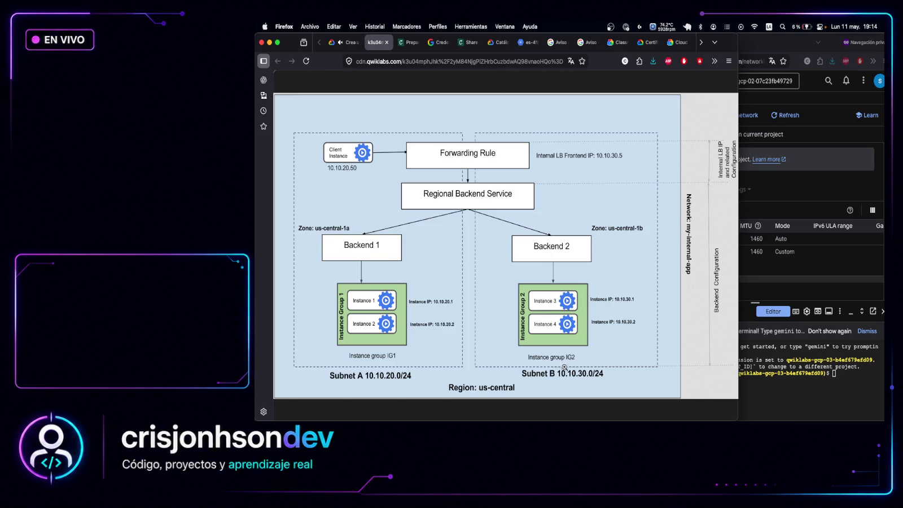
Give the Cloud Console more room and return to the lab instructions tab
left_click_drag(737, 229, 615, 233)
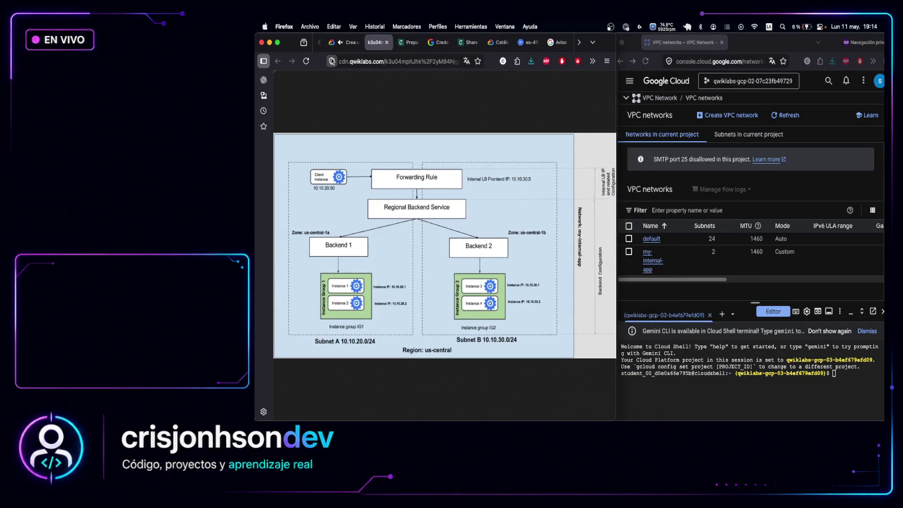
left_click(347, 42)
scroll(472, 295, "down", 10)
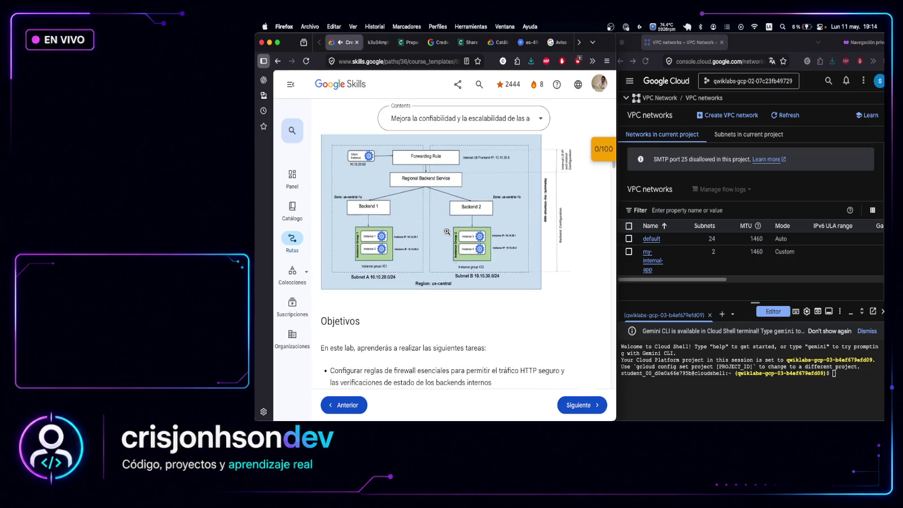
scroll(472, 295, "down", 6)
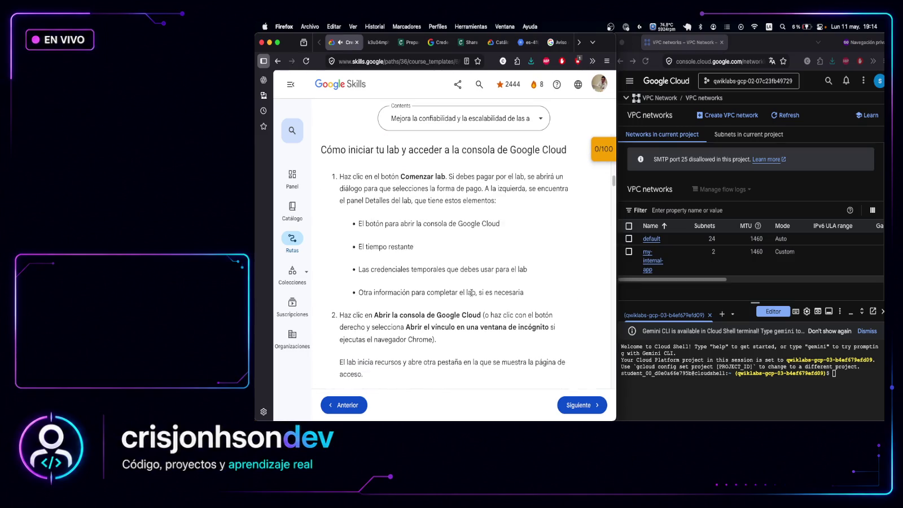
scroll(472, 296, "up", 4)
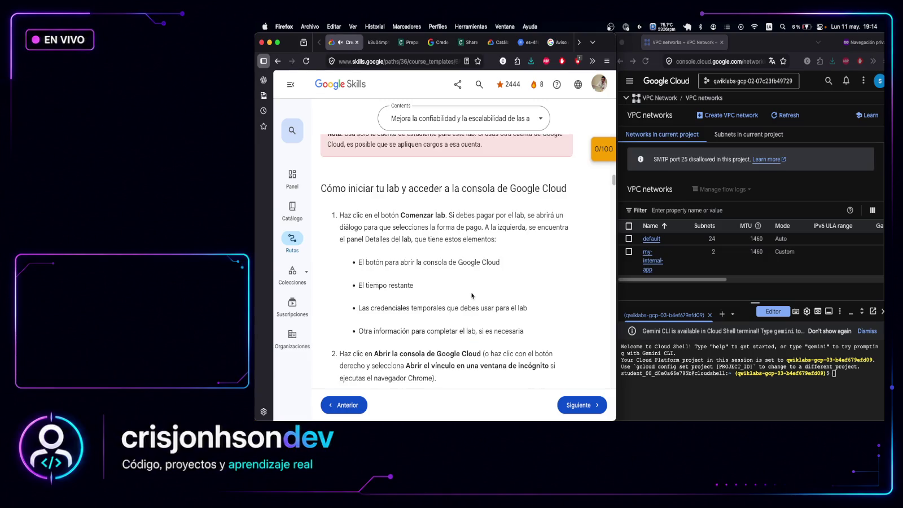